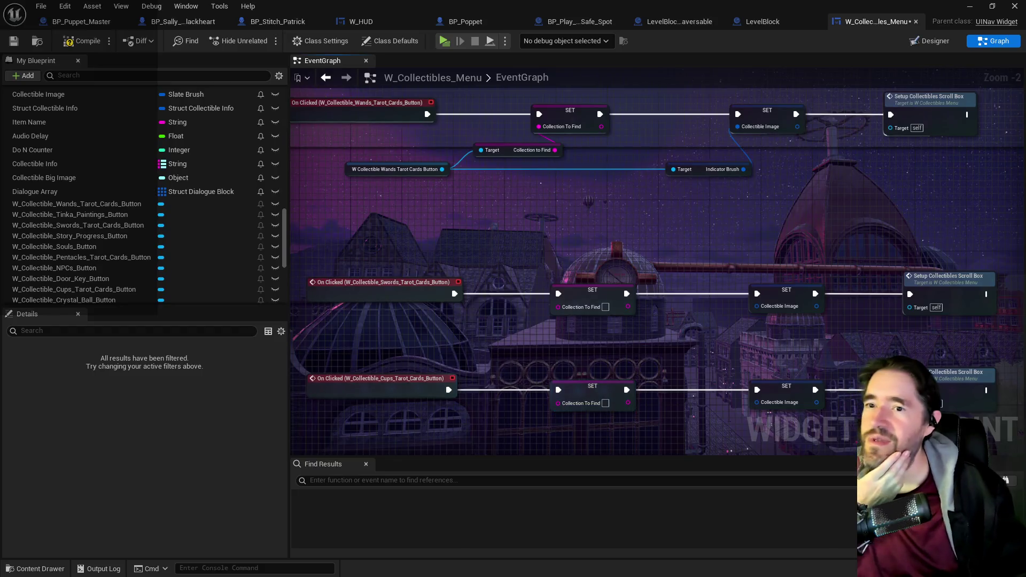
- Add a getter for the Swords tarot button and wire its Collection to Find into the SET node
drag(511, 374, 551, 324)
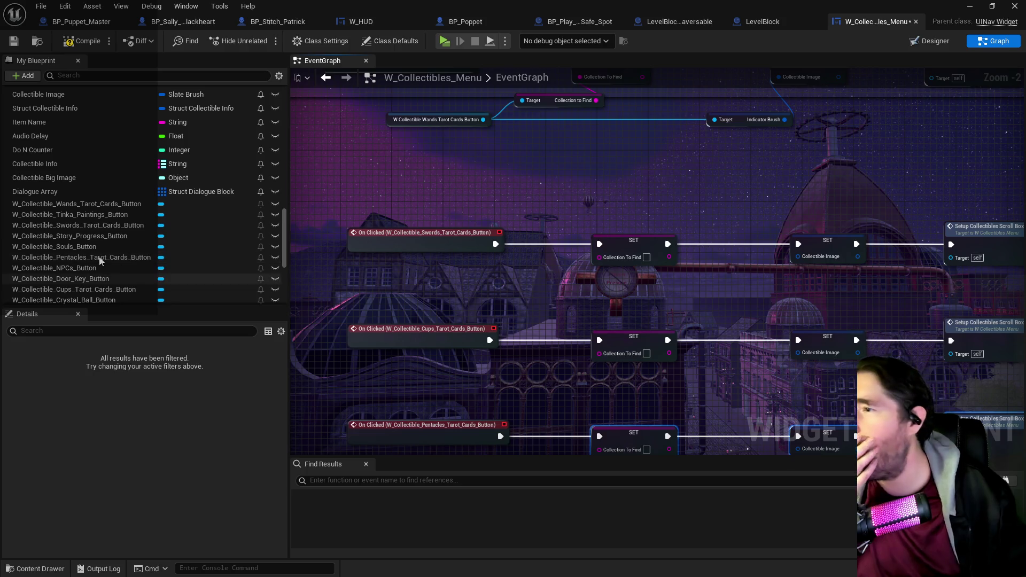
mouse_move(88, 223)
mouse_down()
mouse_move(475, 311)
mouse_move(363, 280)
mouse_move(477, 297)
mouse_move(509, 284)
mouse_up()
click(401, 303)
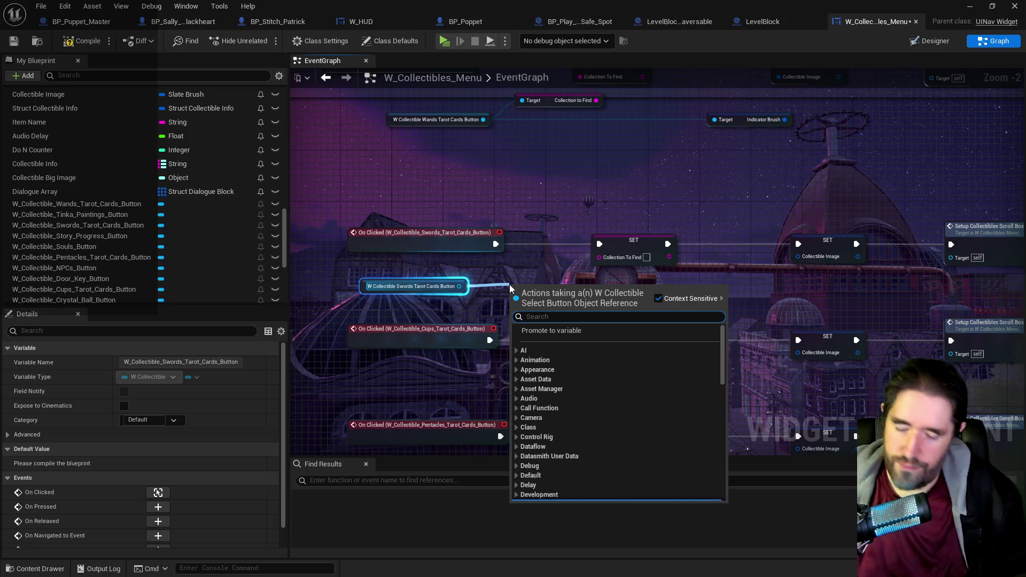
text(collection to)
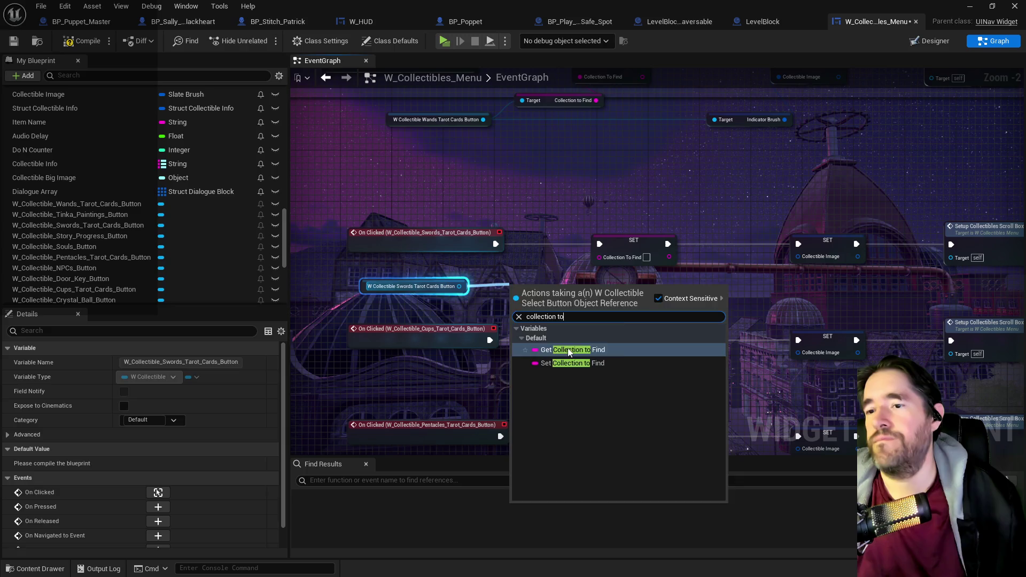
click(567, 349)
drag(590, 285, 614, 258)
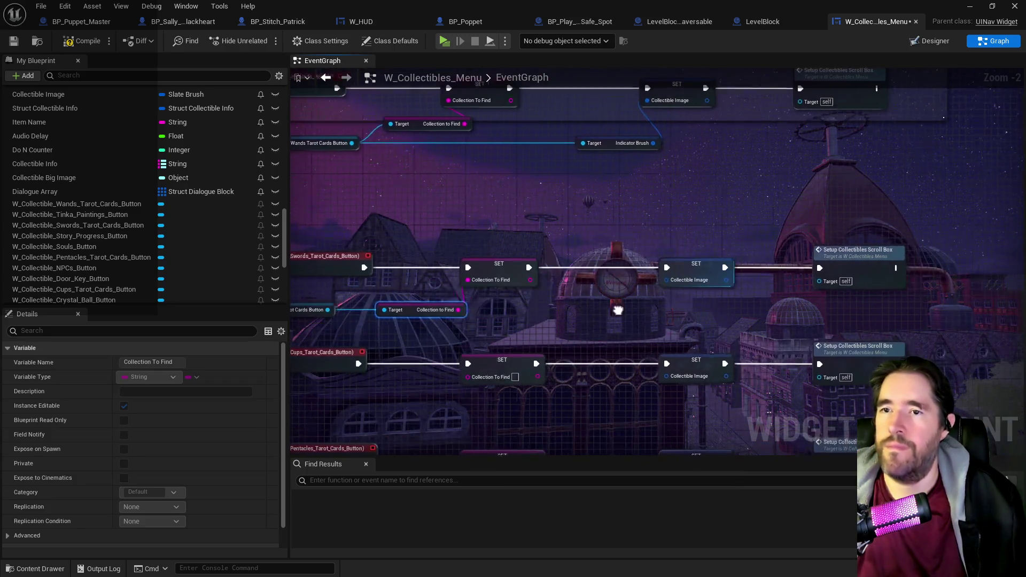
- Add the Swords button's Indicator Brush getter and connect it to the Collectible Image setter
drag(443, 310, 565, 312)
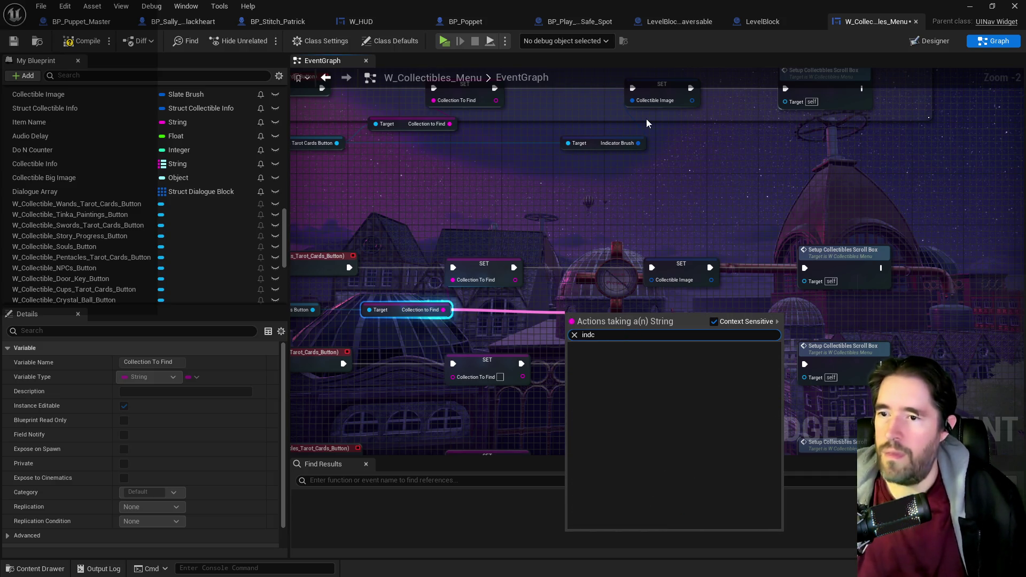
text(indica)
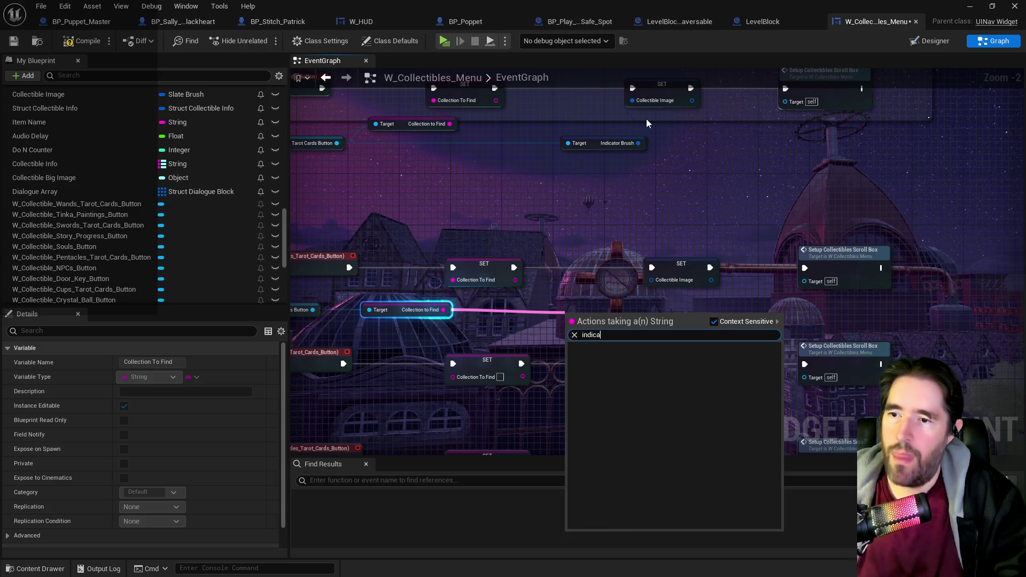
key(BackSpace)
key(BackSpace)
key(BackSpace)
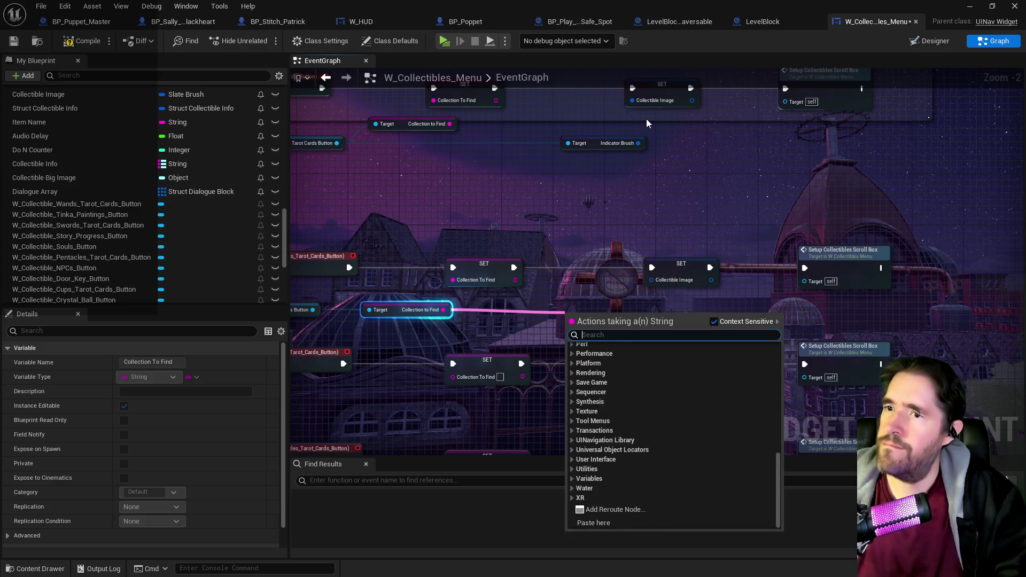
text(brush)
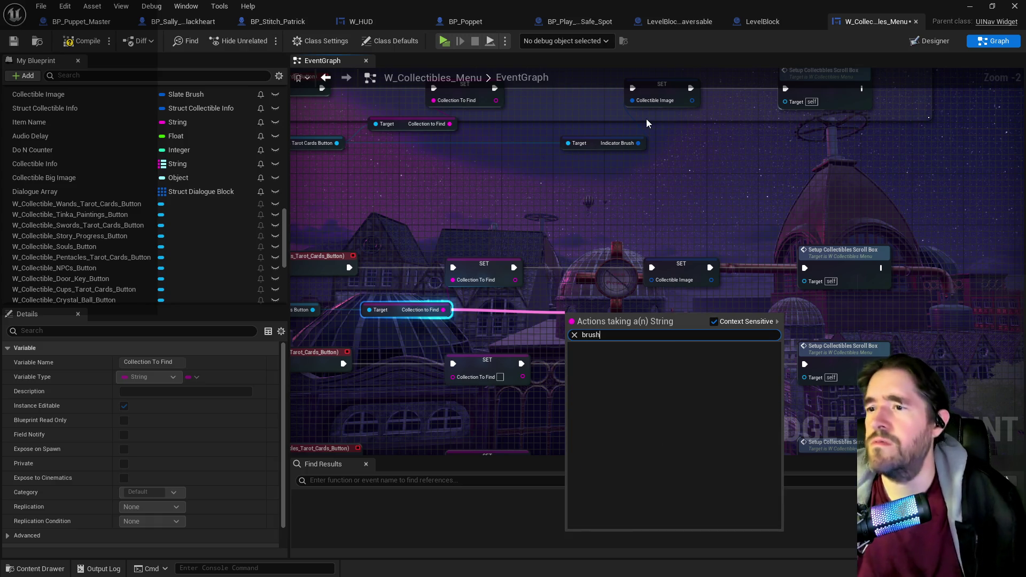
click(624, 185)
mouse_move(395, 314)
mouse_down()
mouse_move(437, 289)
mouse_move(430, 256)
mouse_move(418, 269)
mouse_up()
drag(356, 284, 617, 280)
text(indic)
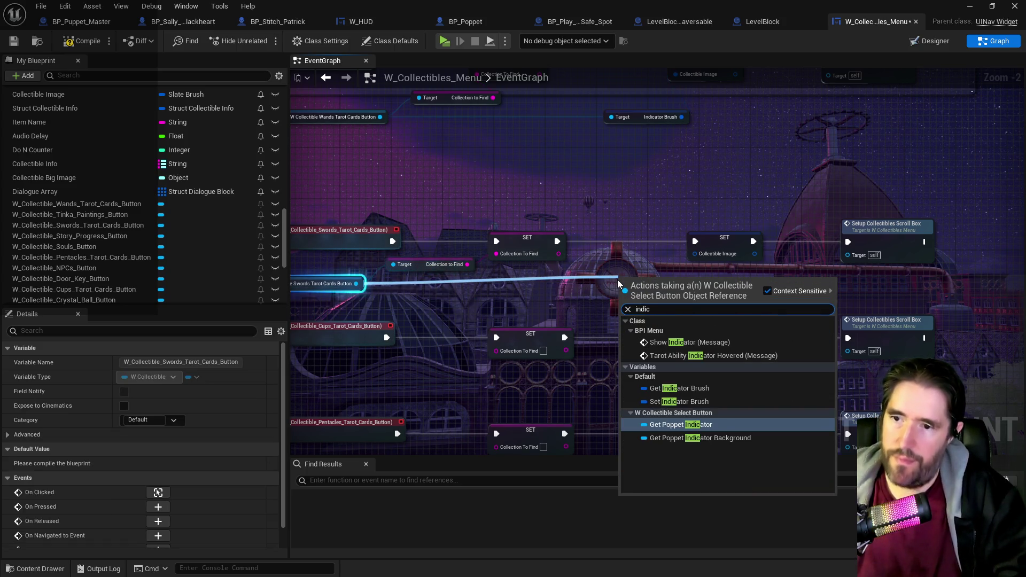
click(676, 388)
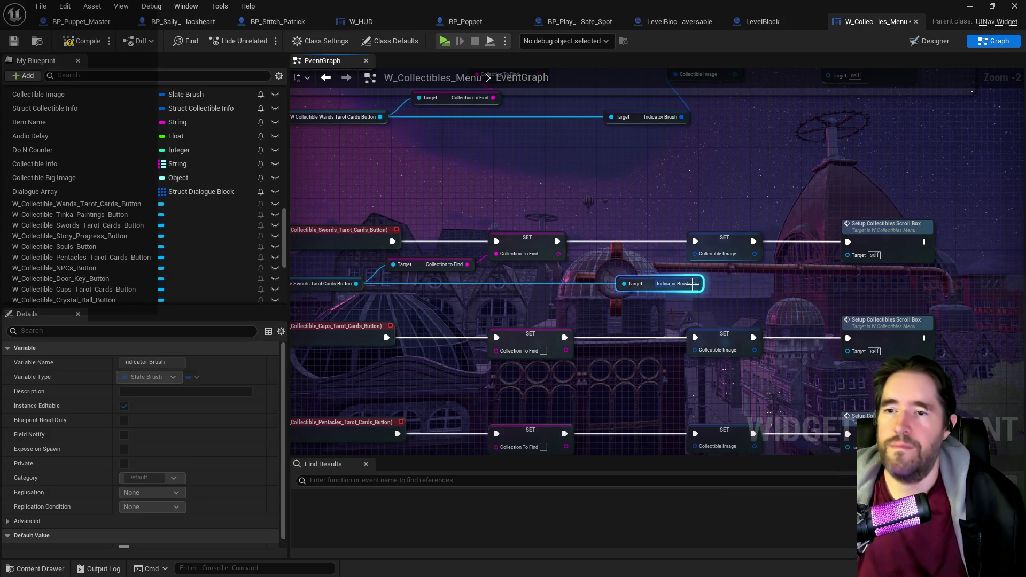
mouse_move(693, 284)
mouse_down()
mouse_move(686, 255)
mouse_move(694, 254)
mouse_up()
mouse_move(642, 284)
mouse_down()
mouse_move(604, 290)
mouse_move(602, 280)
mouse_up()
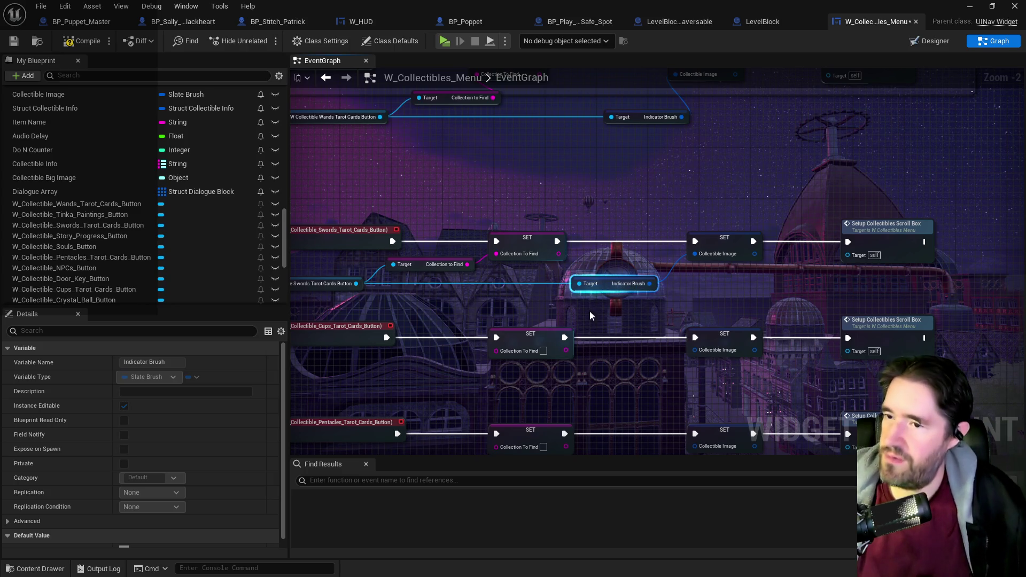
drag(418, 381, 531, 264)
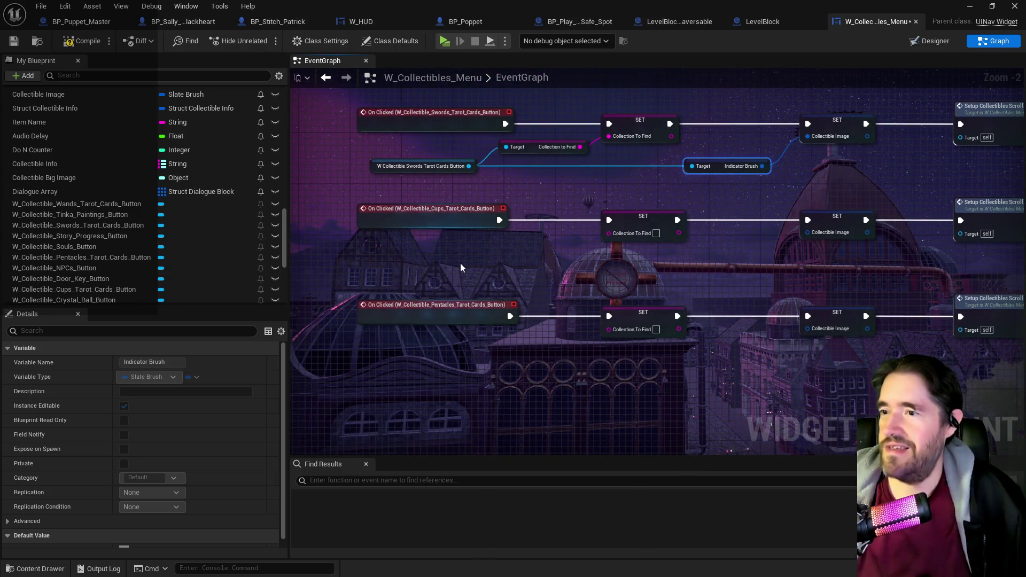
- Add a getter for the Cups tarot button and wire its Collection to Find into the SET node
drag(460, 263, 438, 258)
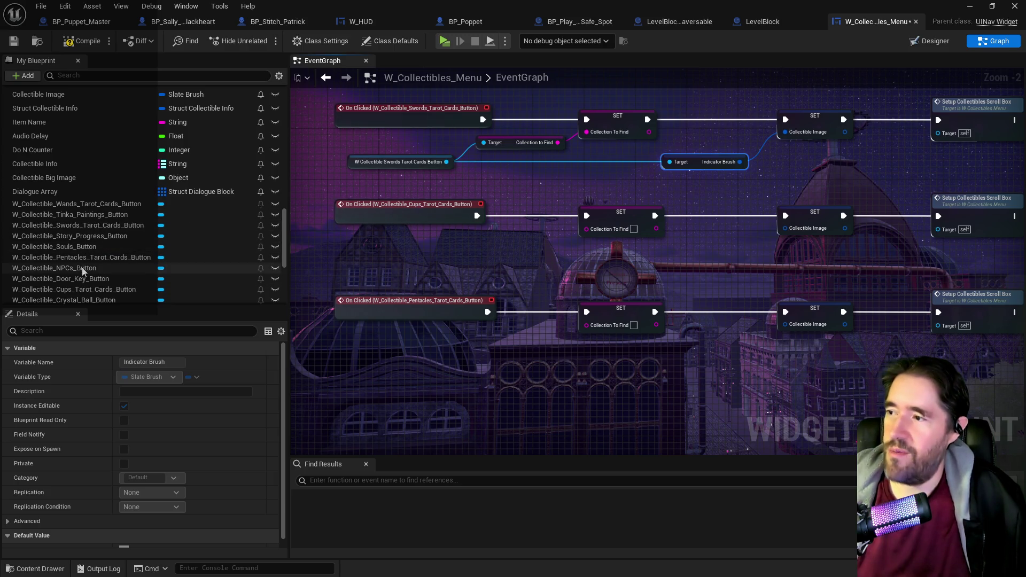
drag(80, 289, 348, 270)
click(374, 283)
drag(434, 271, 520, 248)
text(collection to fin)
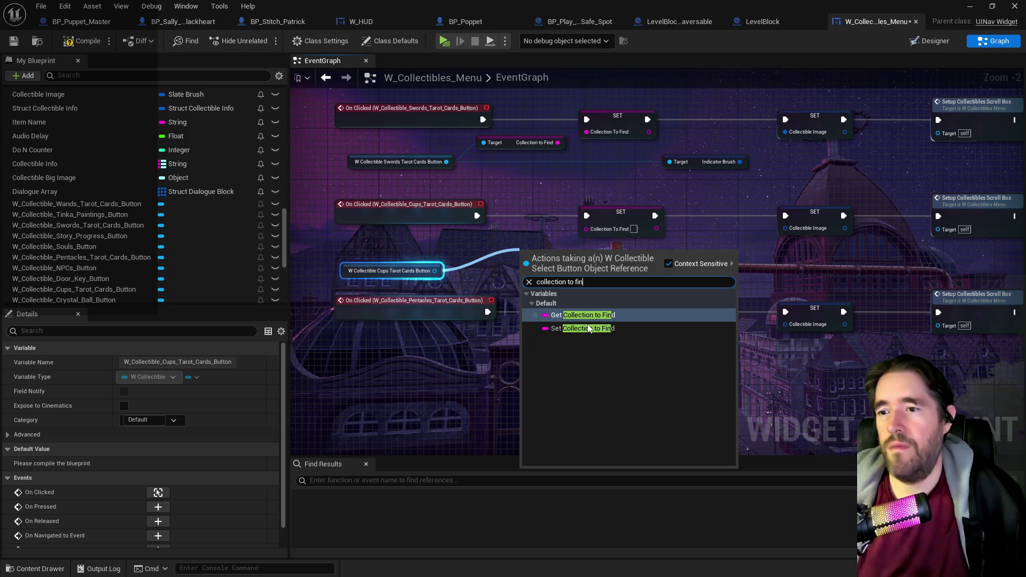
key(Return)
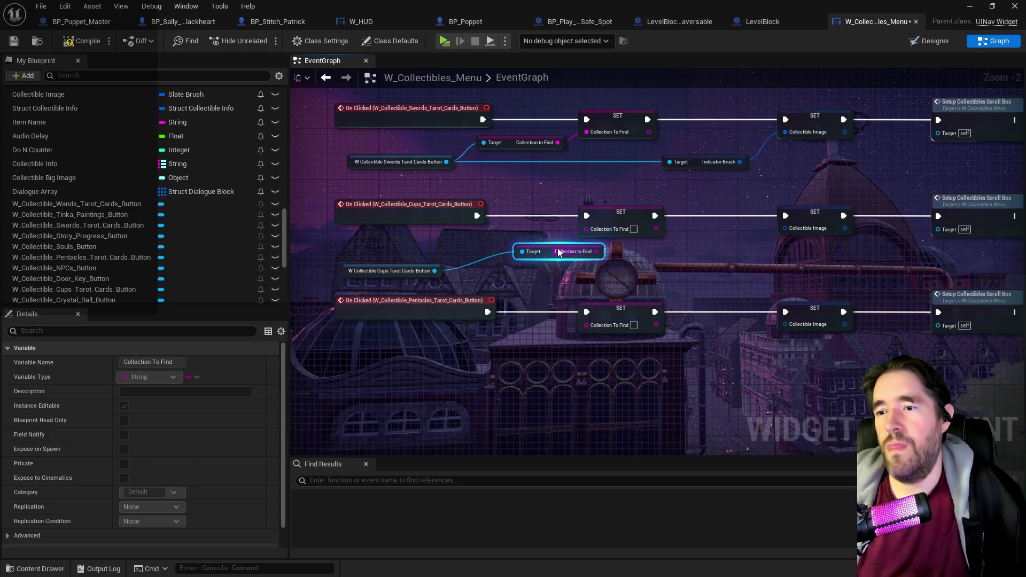
mouse_move(558, 253)
mouse_down()
mouse_move(527, 246)
mouse_move(586, 228)
mouse_up()
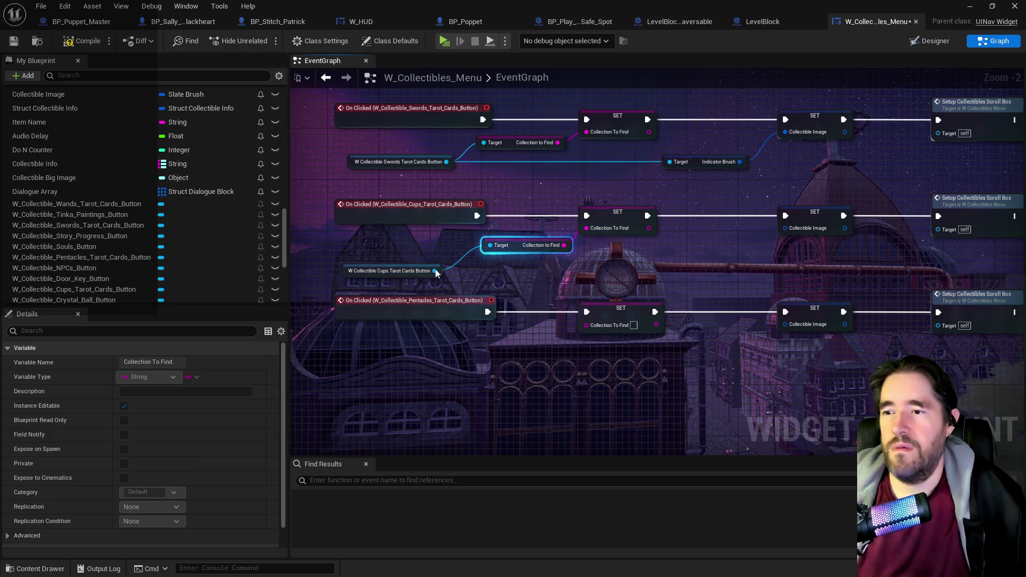
- Add the Cups button's Indicator Brush getter and connect it to the Collectible Image setter
click(433, 272)
mouse_move(434, 271)
mouse_down()
mouse_move(678, 277)
mouse_move(705, 267)
mouse_up()
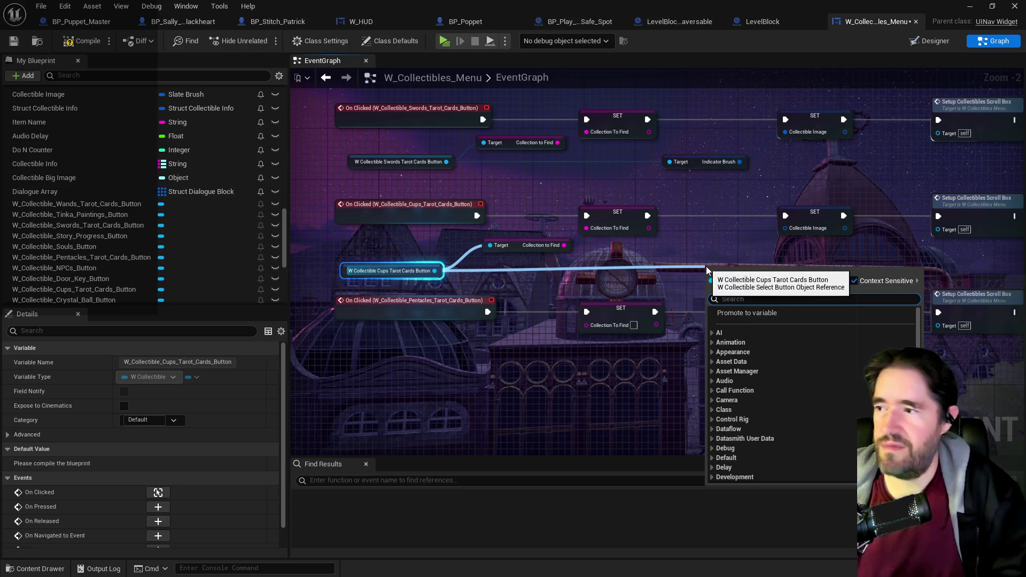
text(indic)
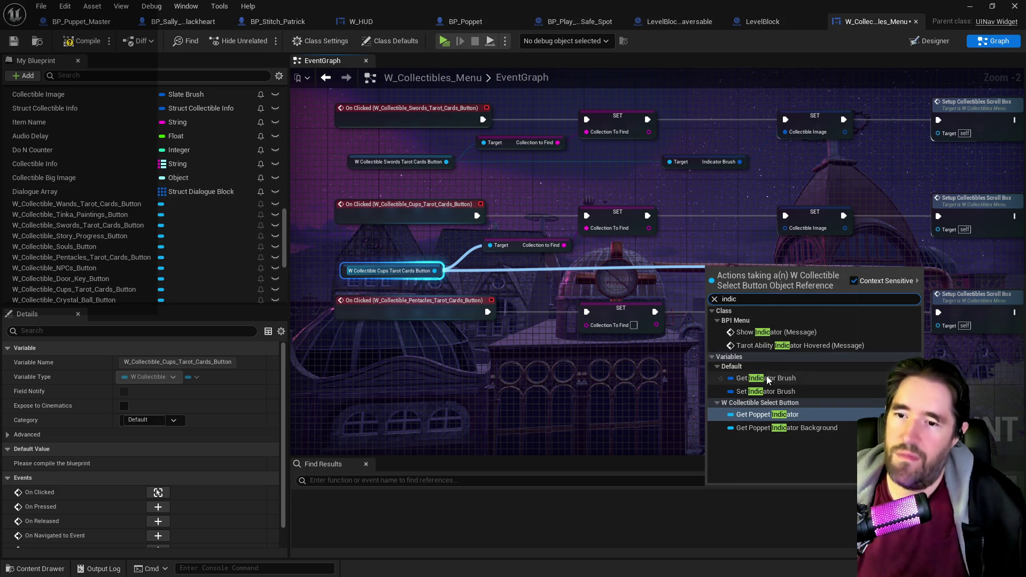
click(765, 378)
drag(778, 271, 775, 228)
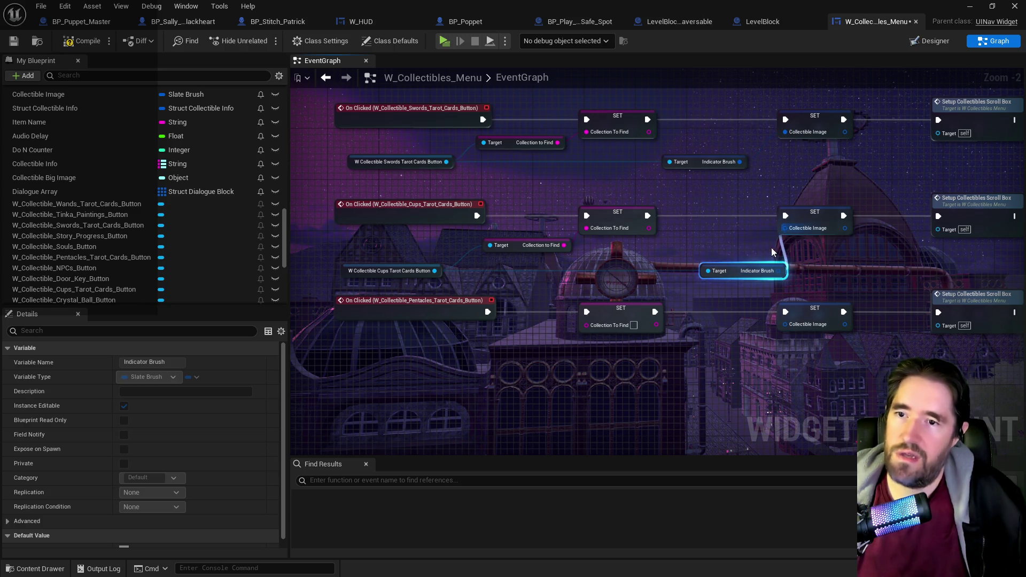
drag(733, 276, 689, 270)
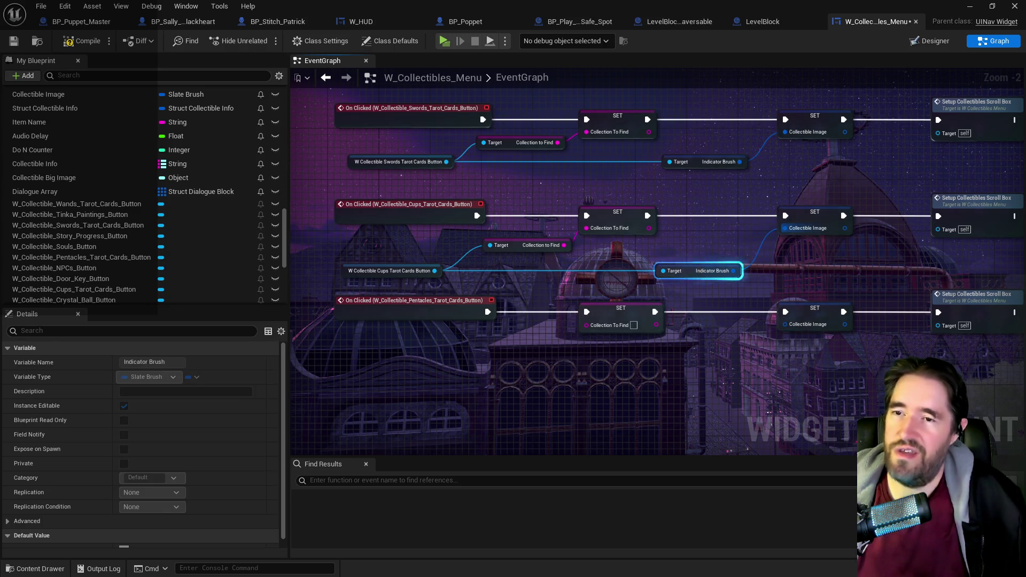
scroll(649, 265, down, 2)
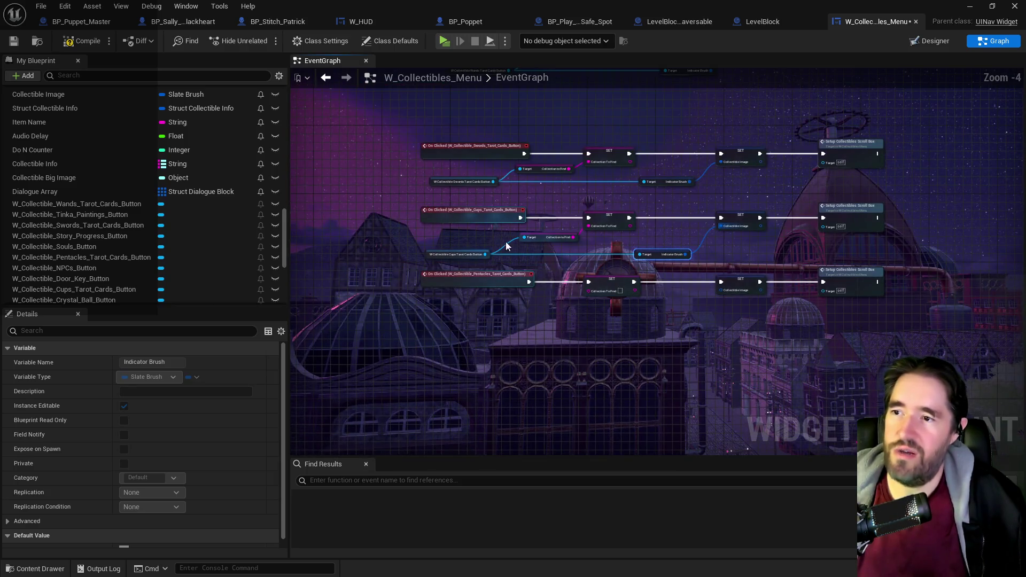
scroll(422, 313, up, 3)
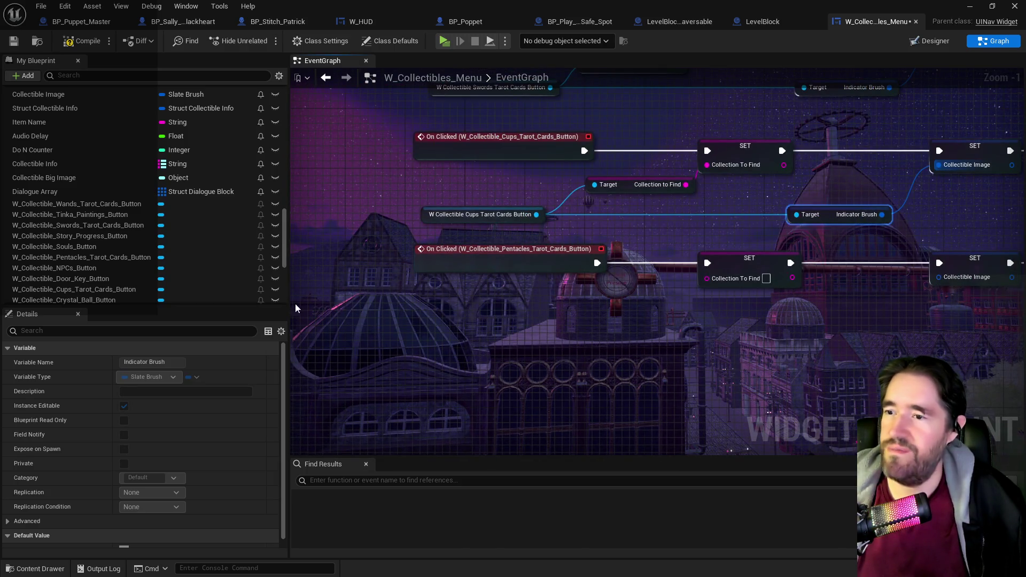
- Add a getter for the Pentacles tarot button and wire its Collection to Find into the SET node
mouse_move(80, 257)
mouse_down()
mouse_move(414, 316)
mouse_move(417, 339)
mouse_up()
click(454, 355)
mouse_move(541, 341)
mouse_down()
mouse_move(617, 321)
mouse_move(622, 308)
mouse_up()
text(collection)
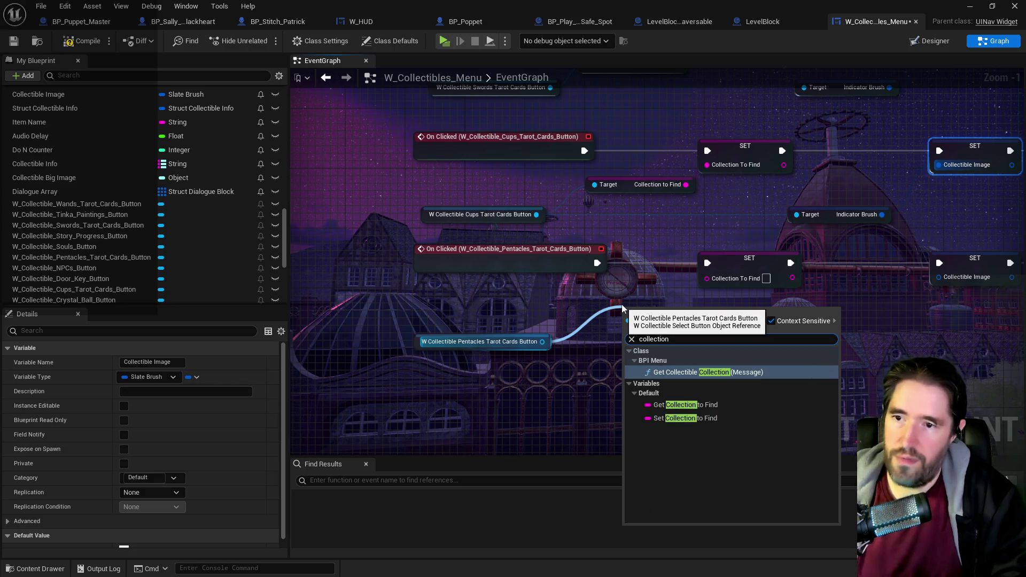
click(685, 404)
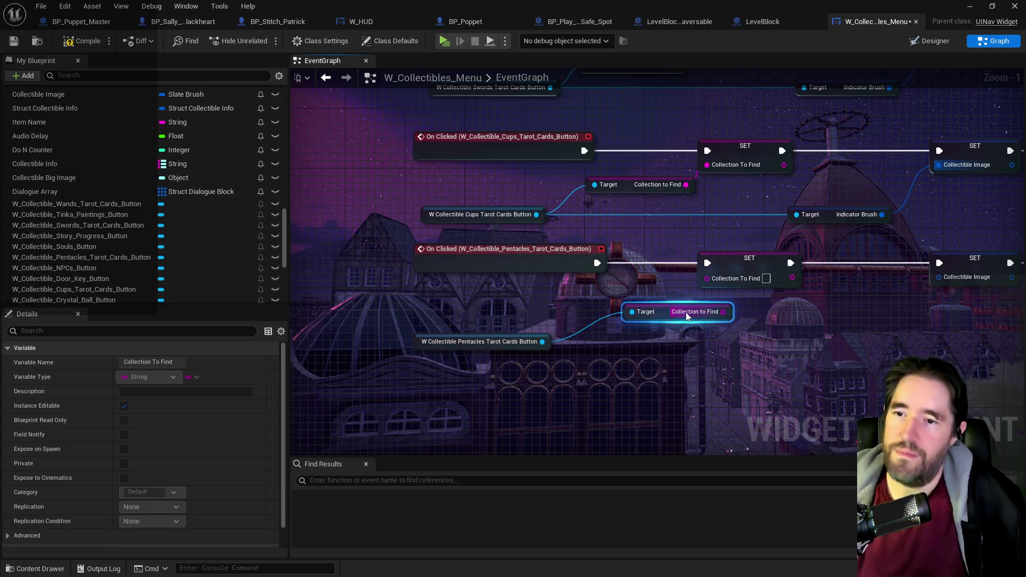
drag(723, 311, 706, 277)
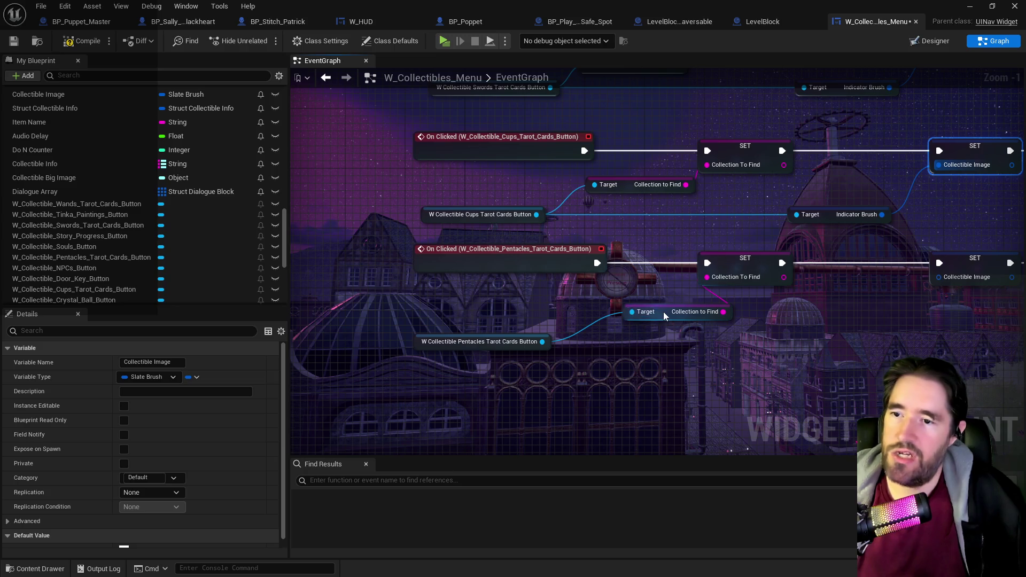
drag(663, 312, 612, 312)
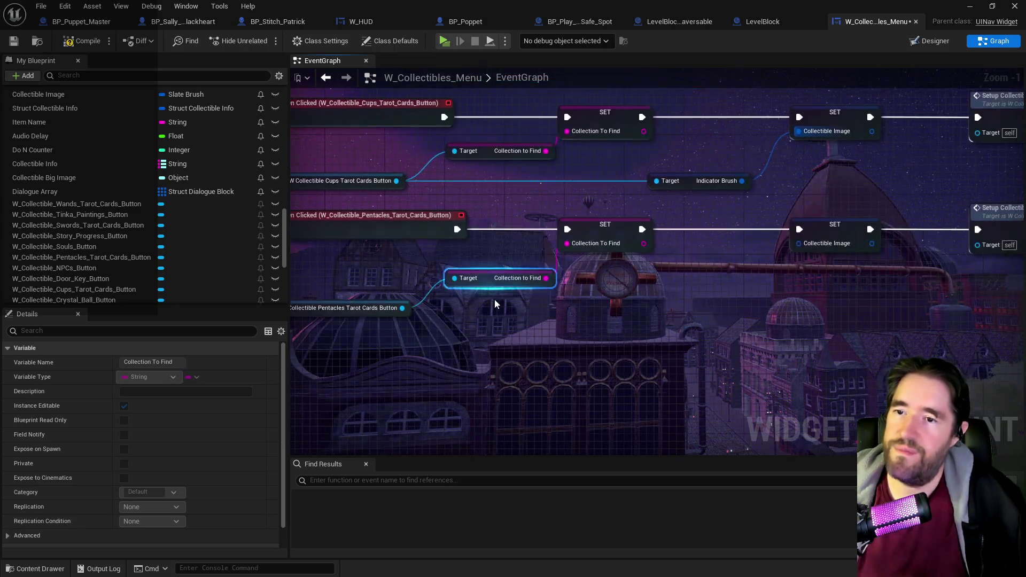
scroll(494, 303, down, 2)
- Add the Pentacles button's Indicator Brush getter and connect it to the Collectible Image setter
click(756, 161)
mouse_move(419, 307)
mouse_down()
mouse_move(614, 323)
mouse_move(651, 308)
mouse_up()
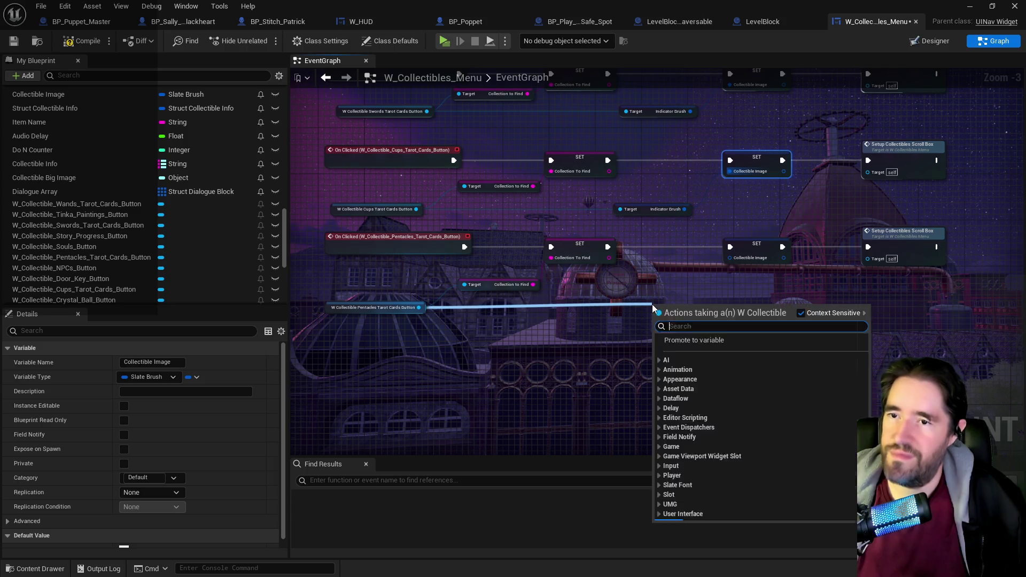
text(indic)
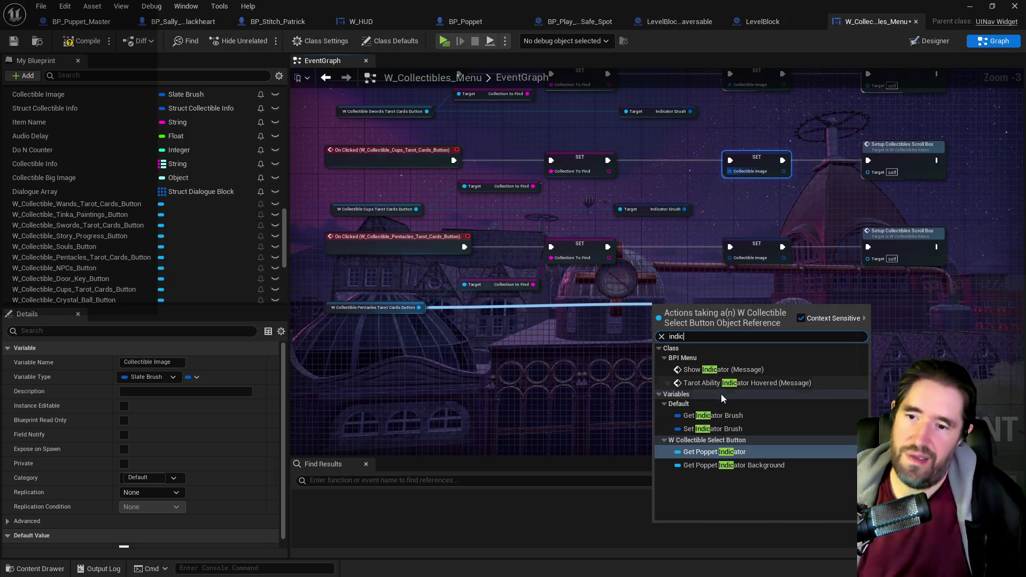
click(712, 415)
drag(721, 307, 730, 258)
drag(675, 307, 644, 307)
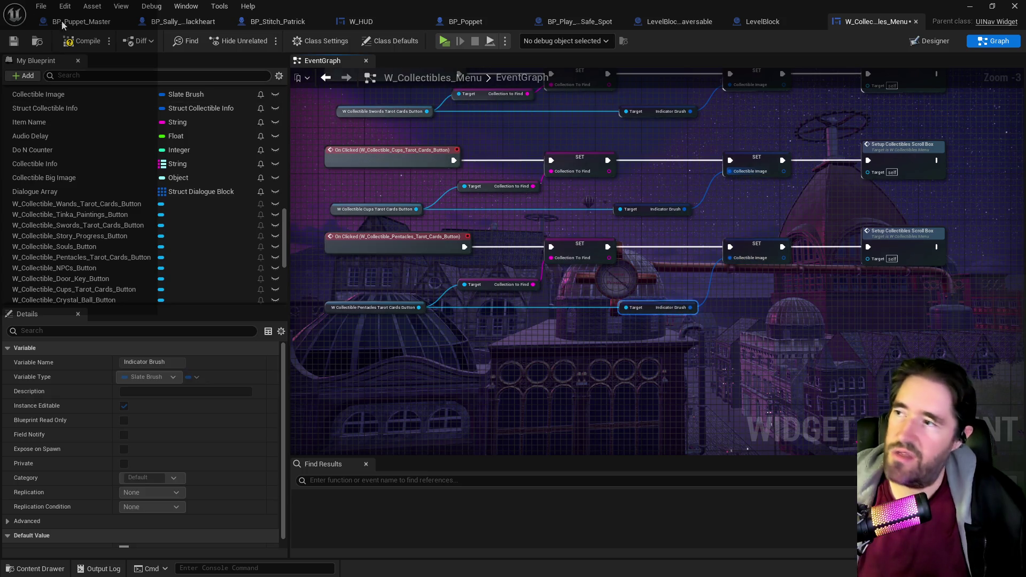
- Save the W_Collectibles_Menu blueprint with the wired Swords, Cups and Pentacles handlers
click(14, 43)
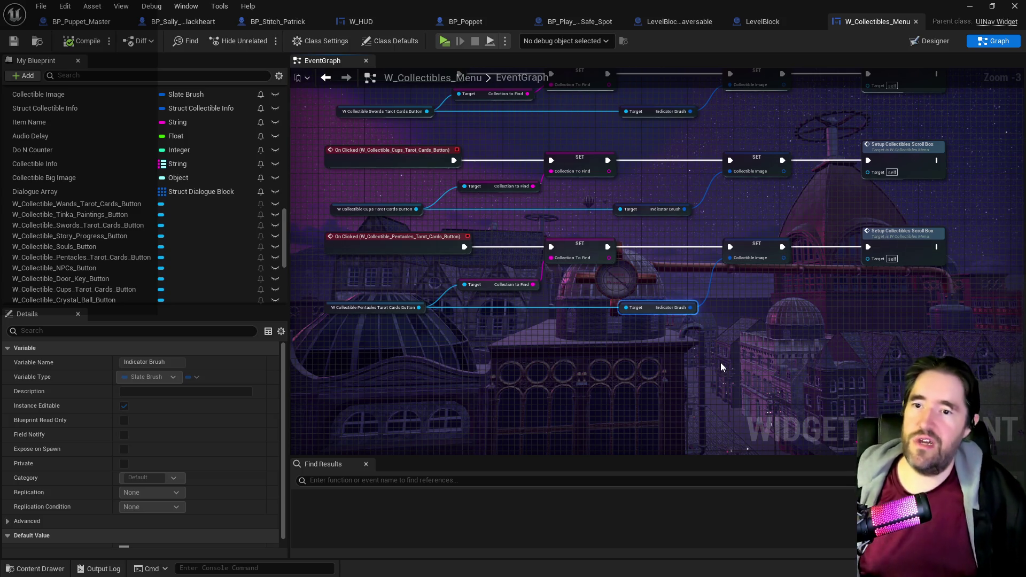
drag(707, 346, 635, 359)
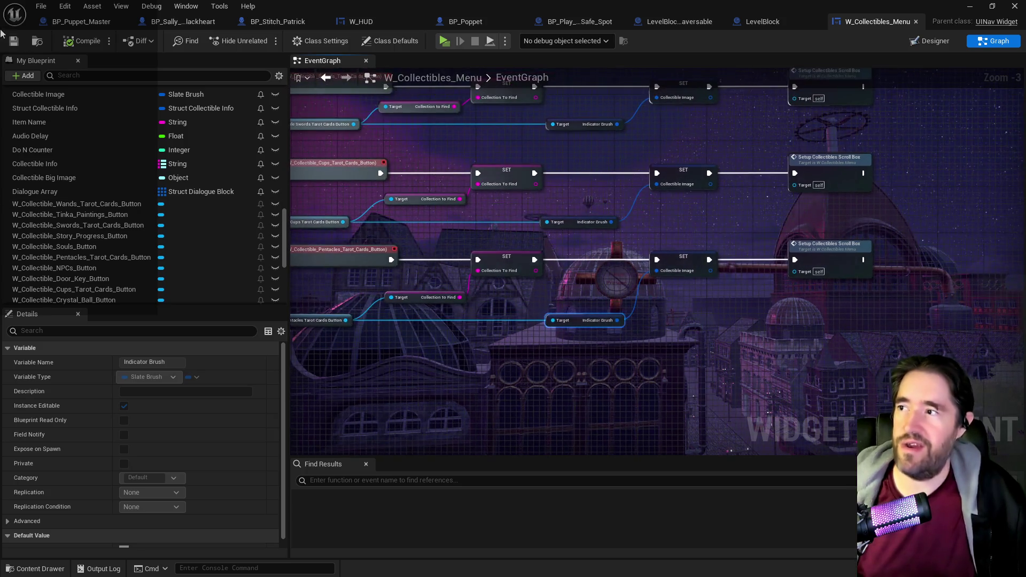
click(14, 41)
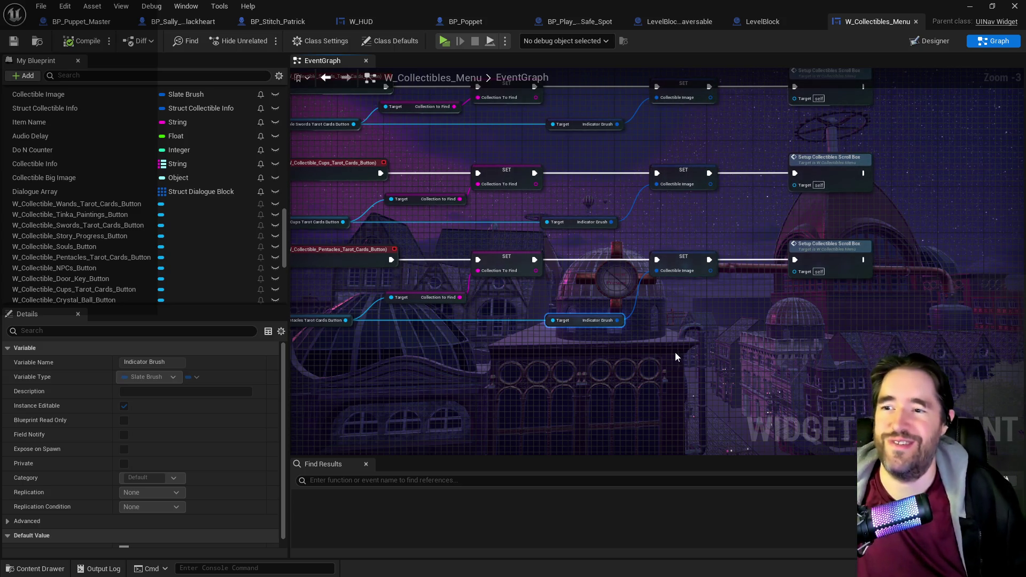
drag(584, 351, 629, 333)
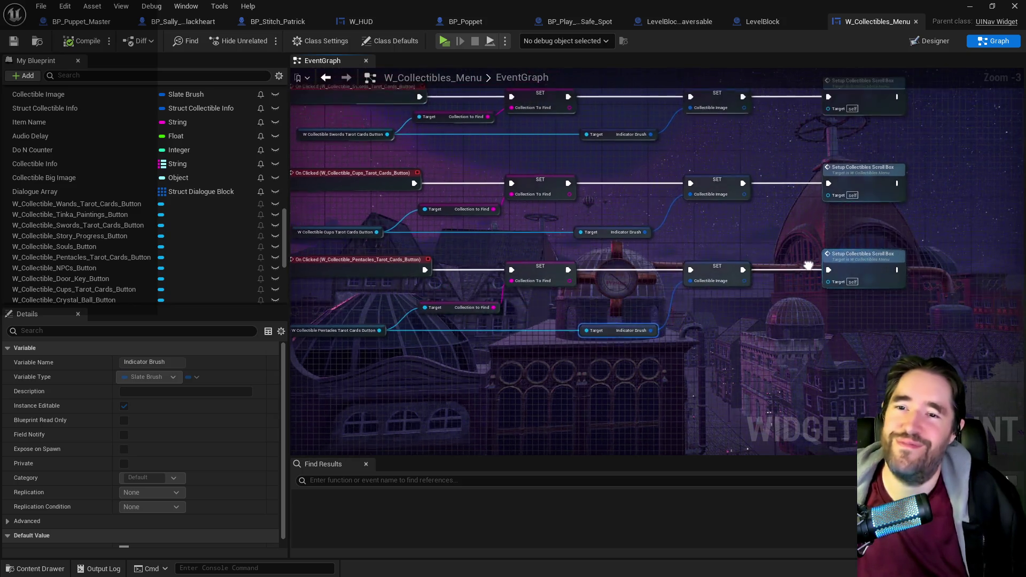
key(alt+Tab)
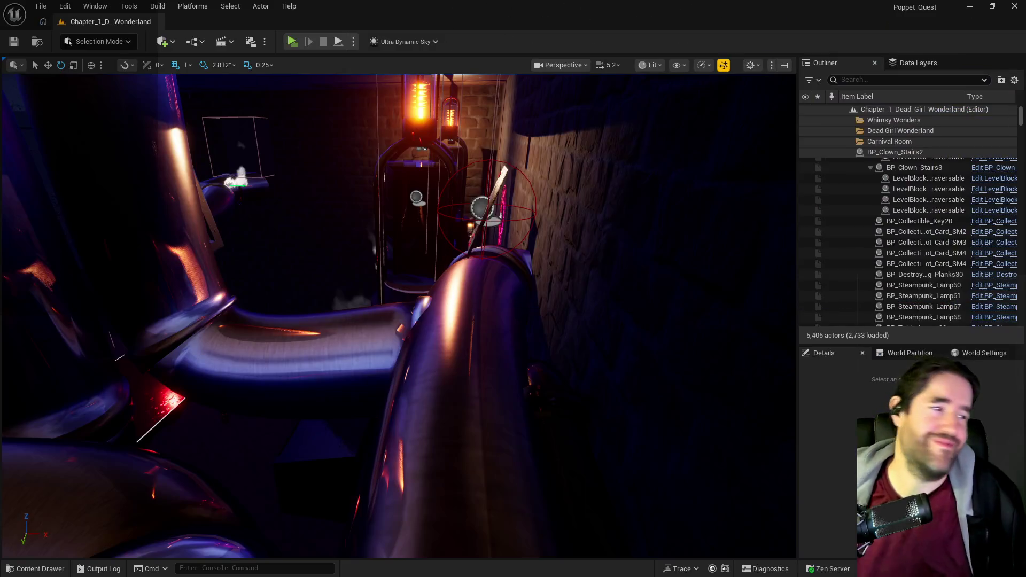
scroll(314, 105, down, 2)
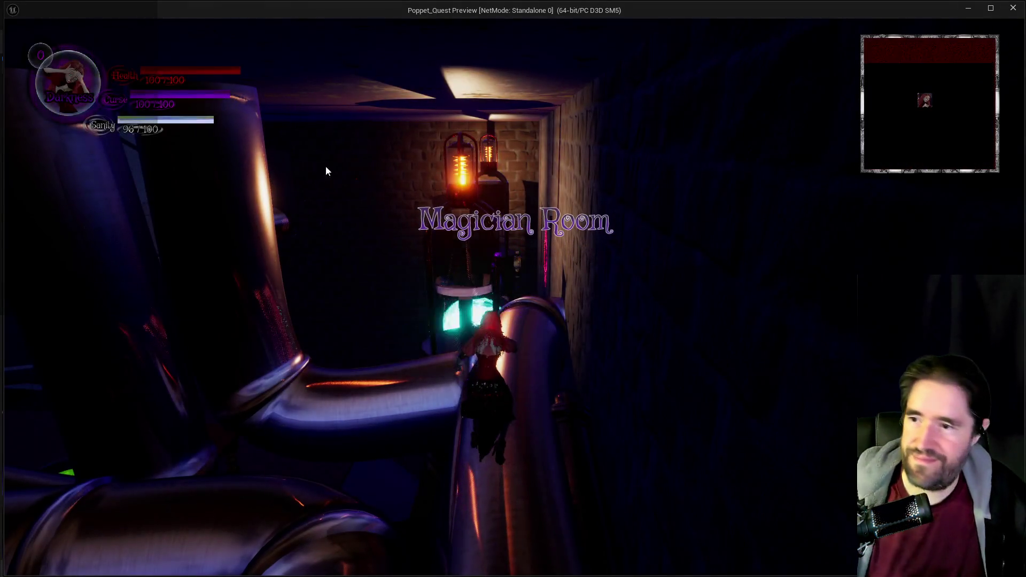
key(w)
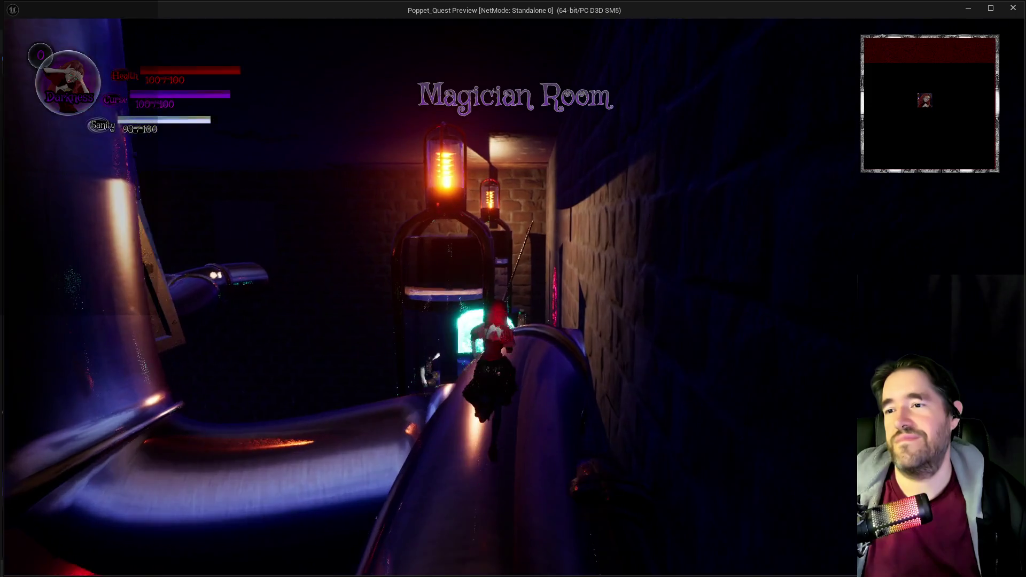
key(e)
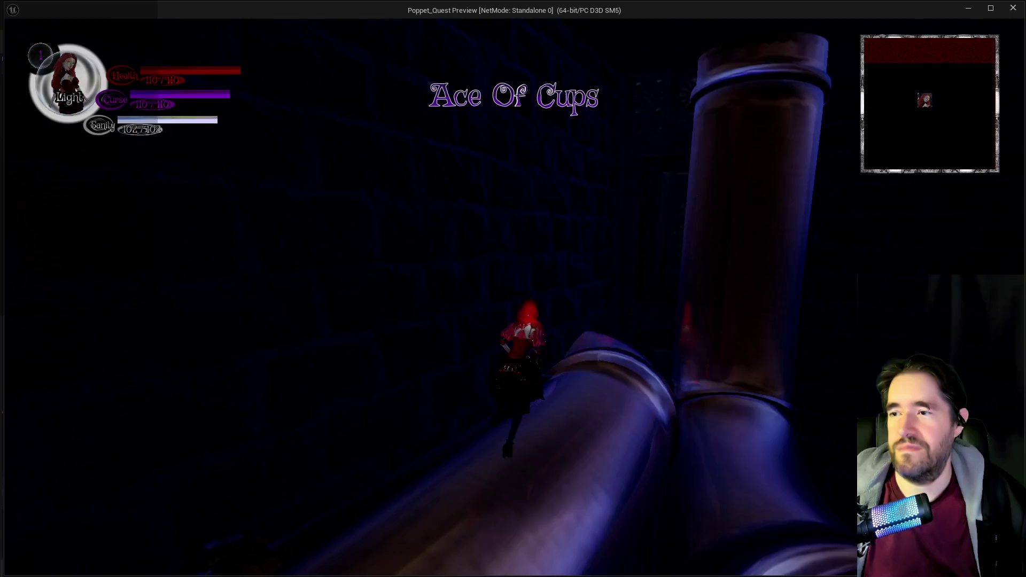
key(Escape)
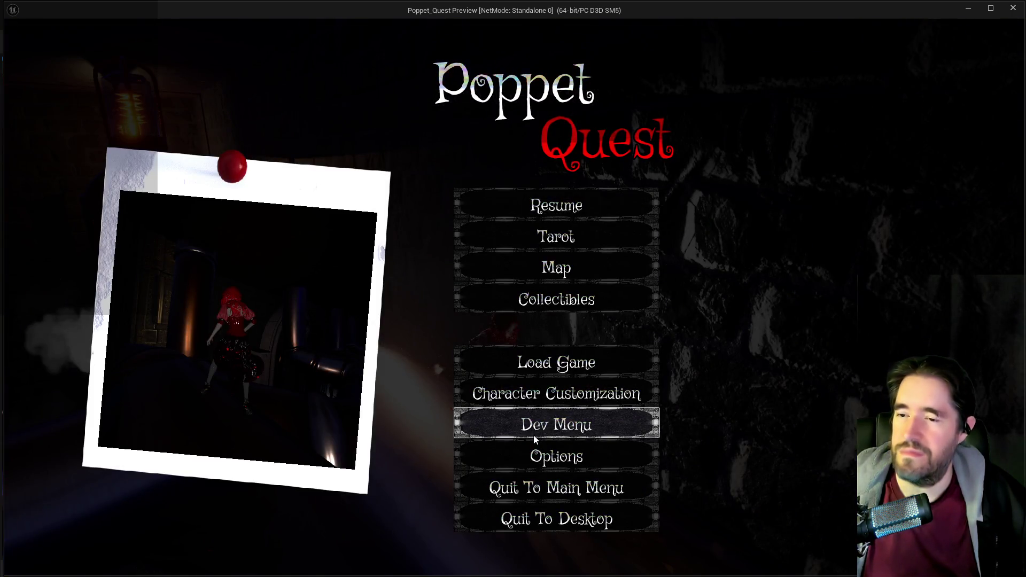
click(514, 304)
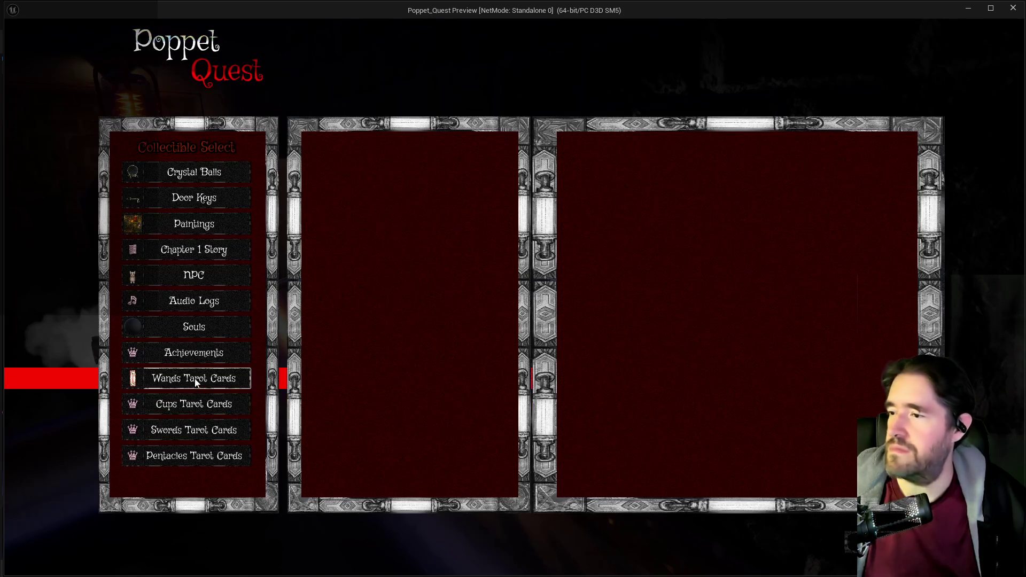
click(180, 405)
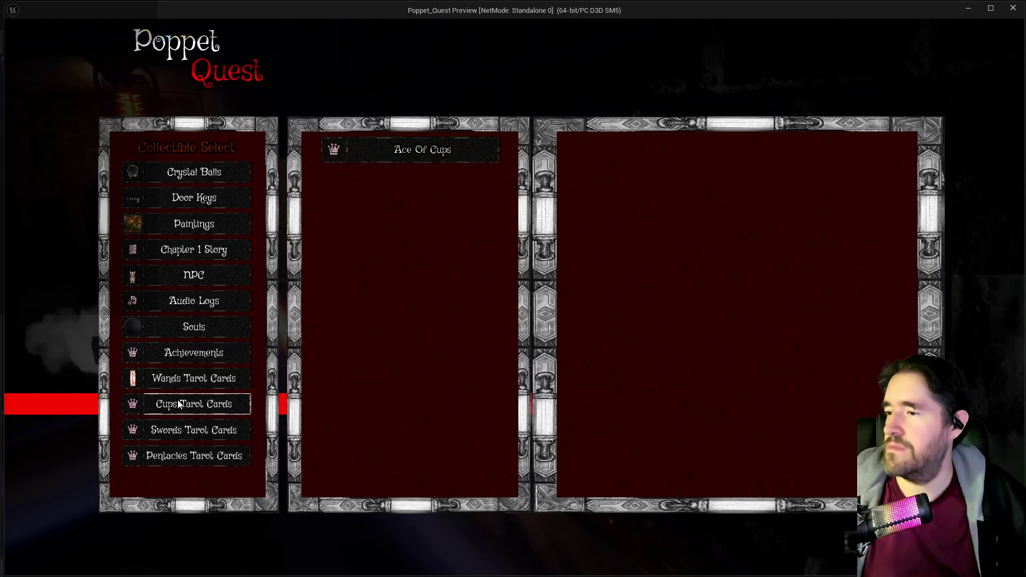
click(428, 150)
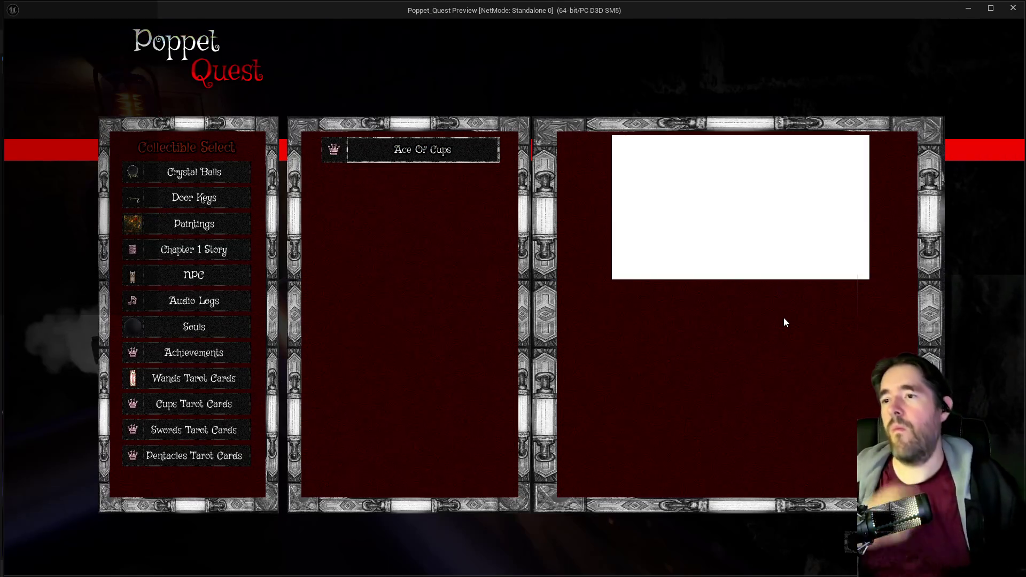
click(214, 299)
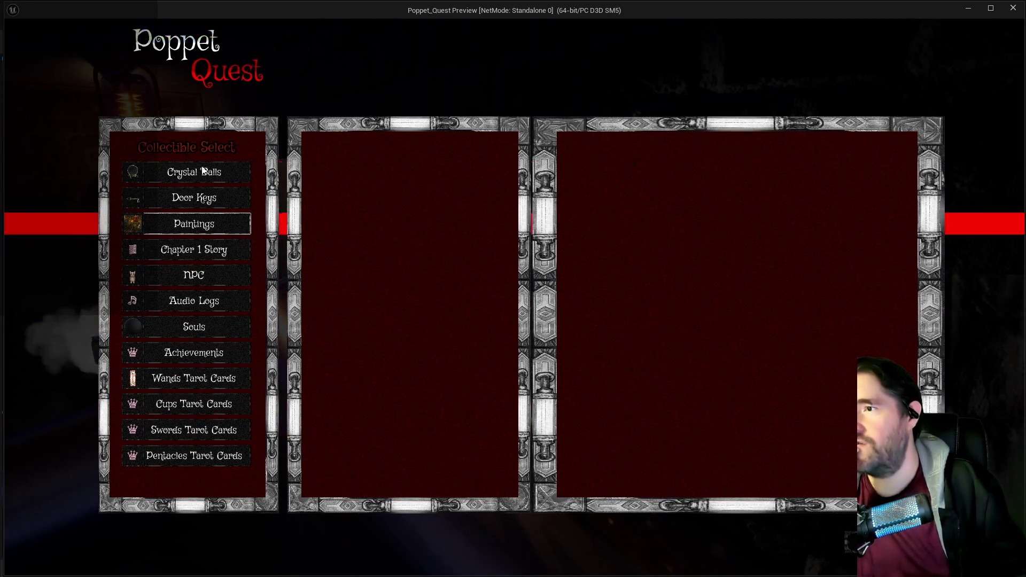
key(Escape)
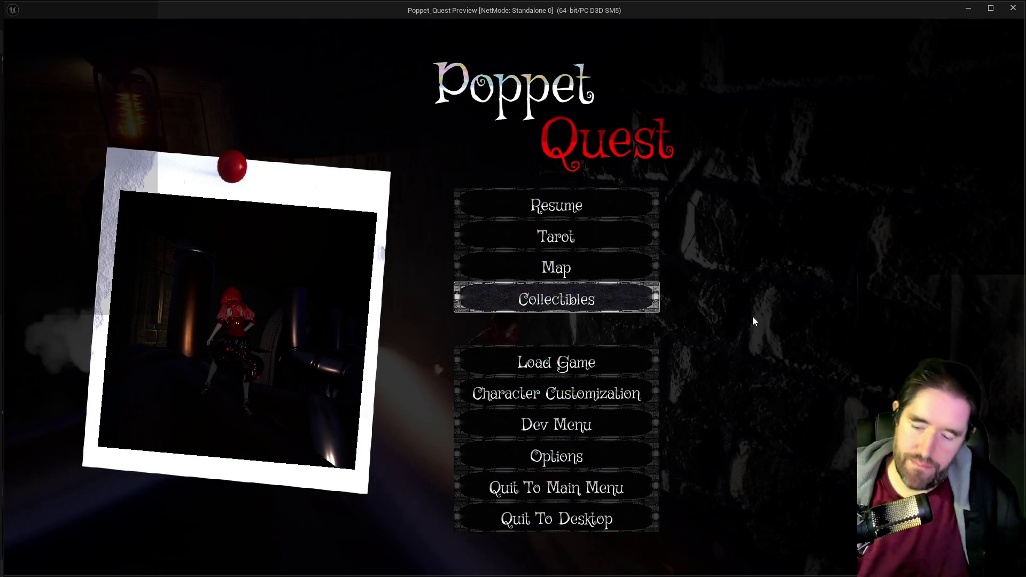
key(Escape)
key(Escape)
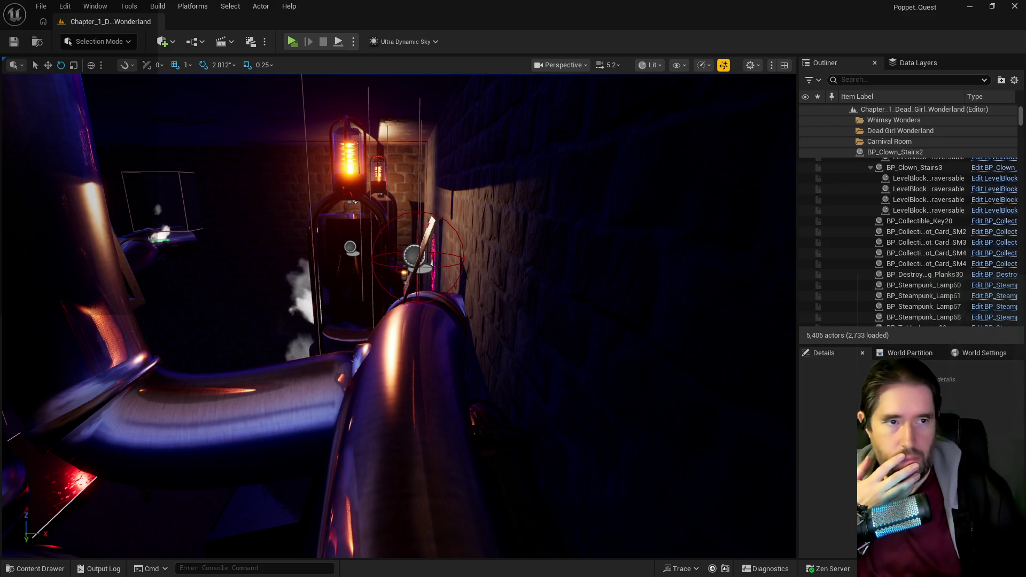
- Open W_Collectibles_Menu and navigate its event graph to the Collectible Select button events
double_click(477, 150)
scroll(406, 288, down, 2)
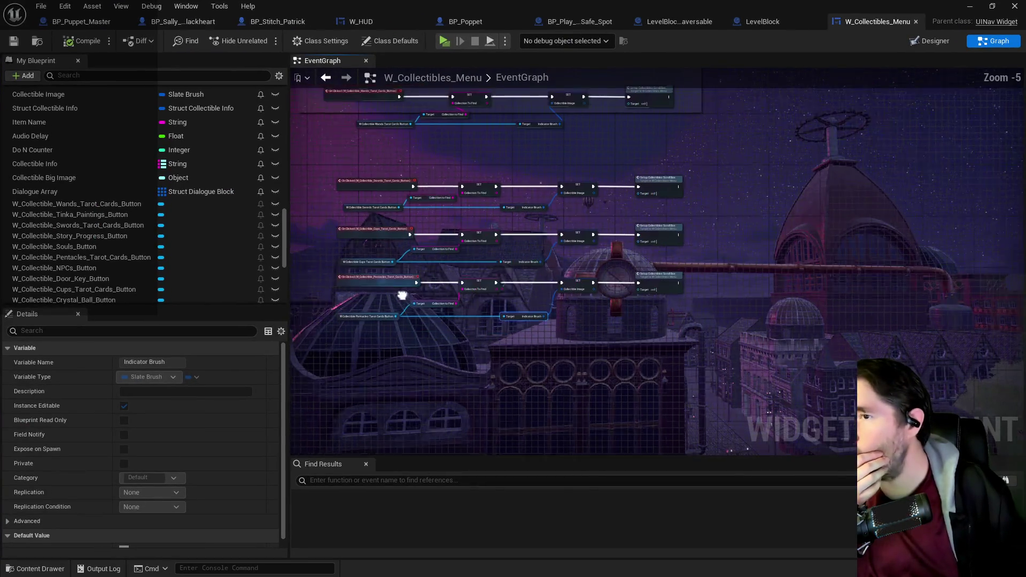
scroll(462, 303, down, 5)
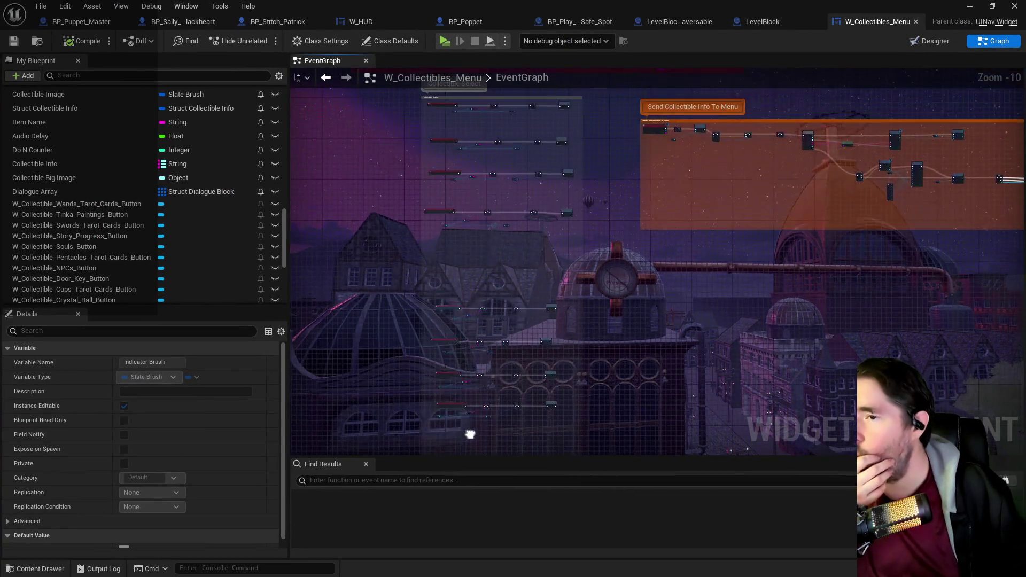
drag(485, 365, 479, 408)
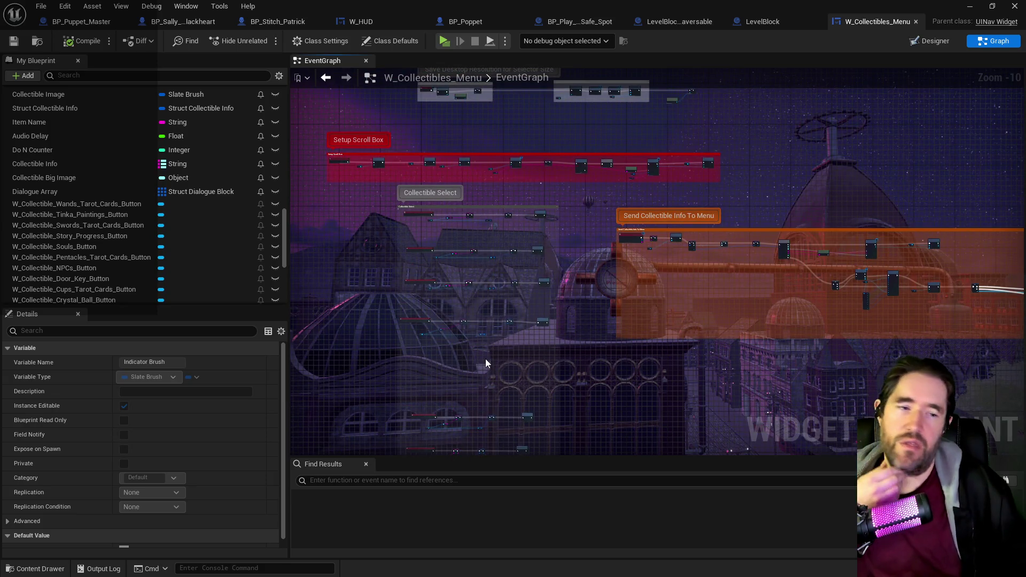
scroll(485, 358, up, 5)
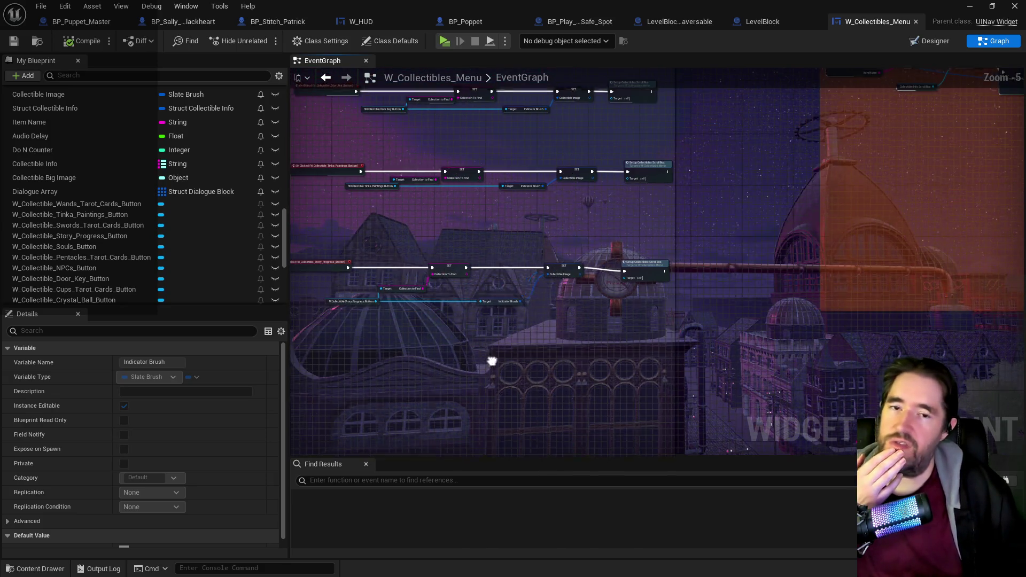
mouse_move(492, 361)
mouse_down()
mouse_move(595, 409)
mouse_move(568, 419)
mouse_up()
scroll(517, 334, up, 1)
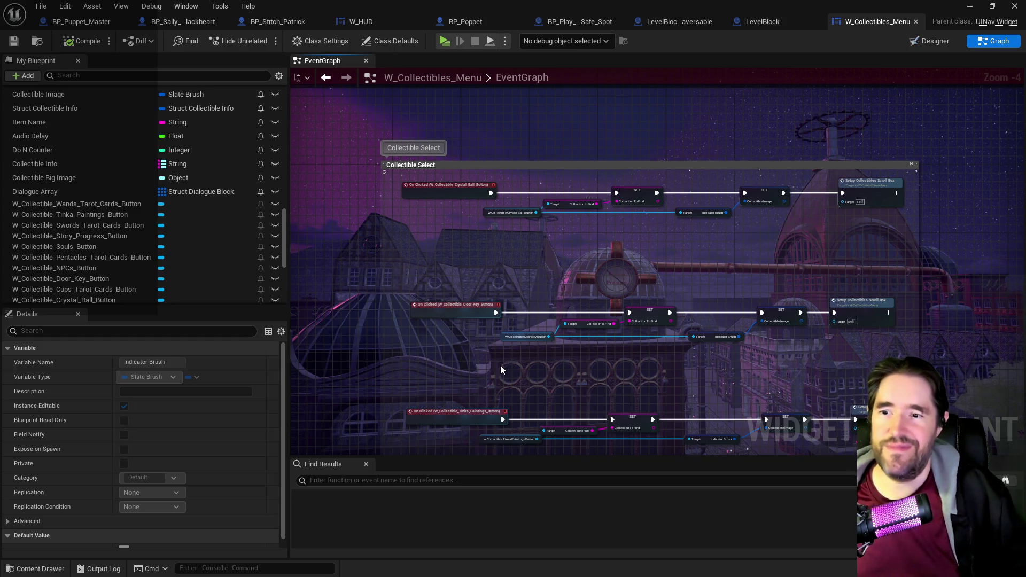
drag(501, 364, 521, 286)
scroll(521, 291, down, 2)
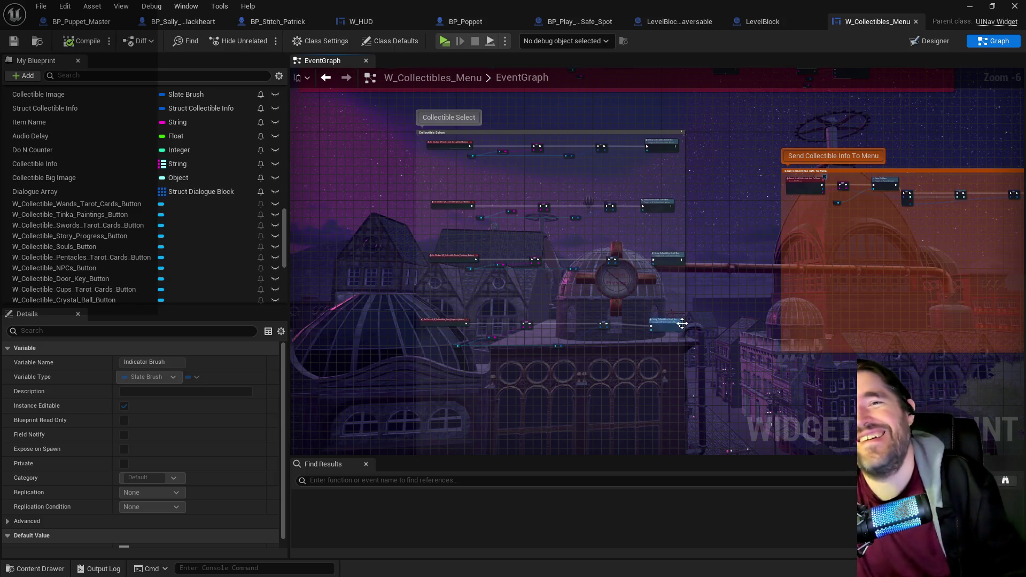
mouse_move(690, 304)
mouse_down()
mouse_move(619, 397)
mouse_move(561, 280)
mouse_move(543, 284)
mouse_up()
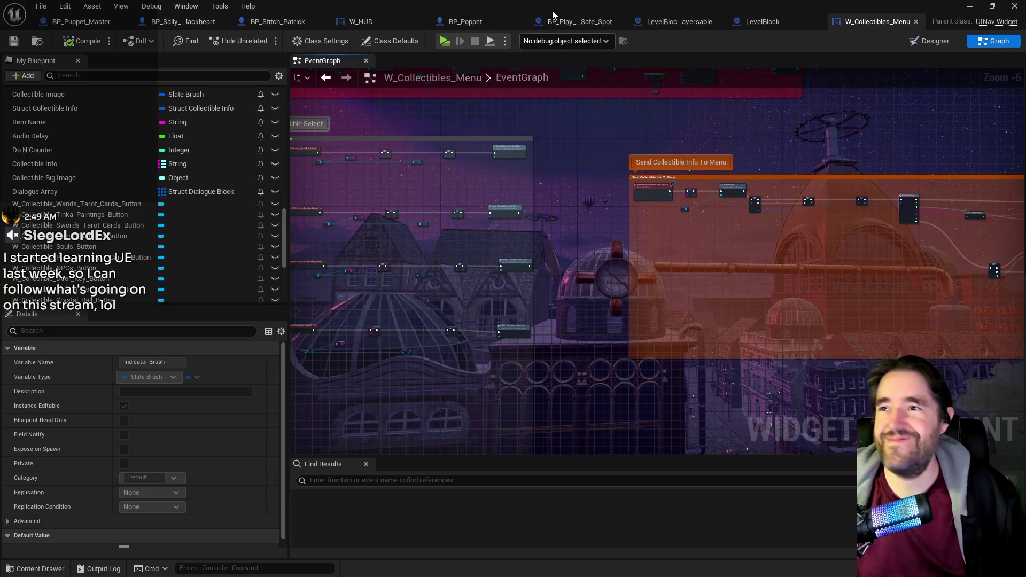
- Maximize the W_Collectibles_Menu editor and bring the Collectible Select nodes into full view
drag(793, 10, 1023, 11)
drag(1004, 88, 544, 85)
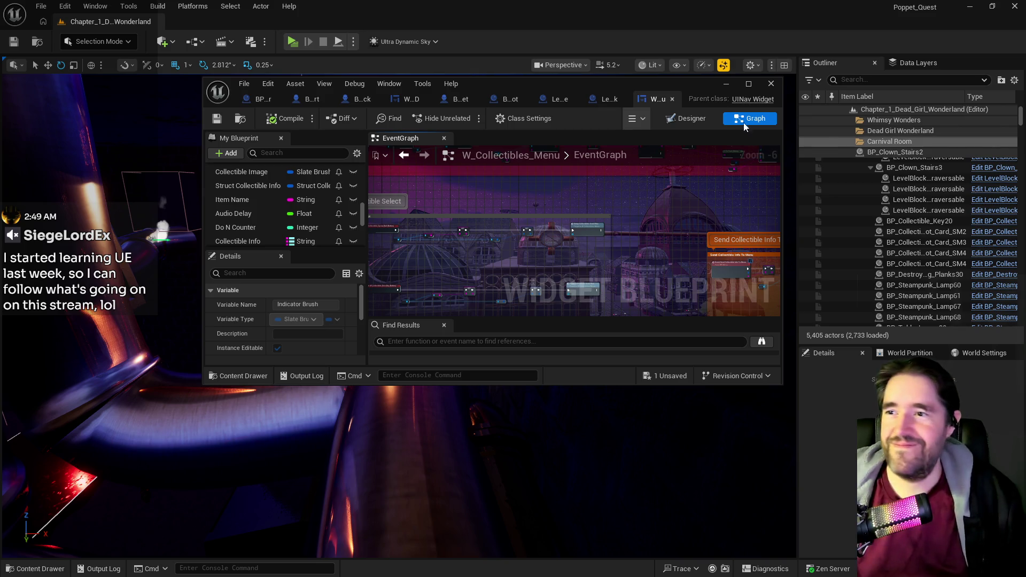
double_click(618, 83)
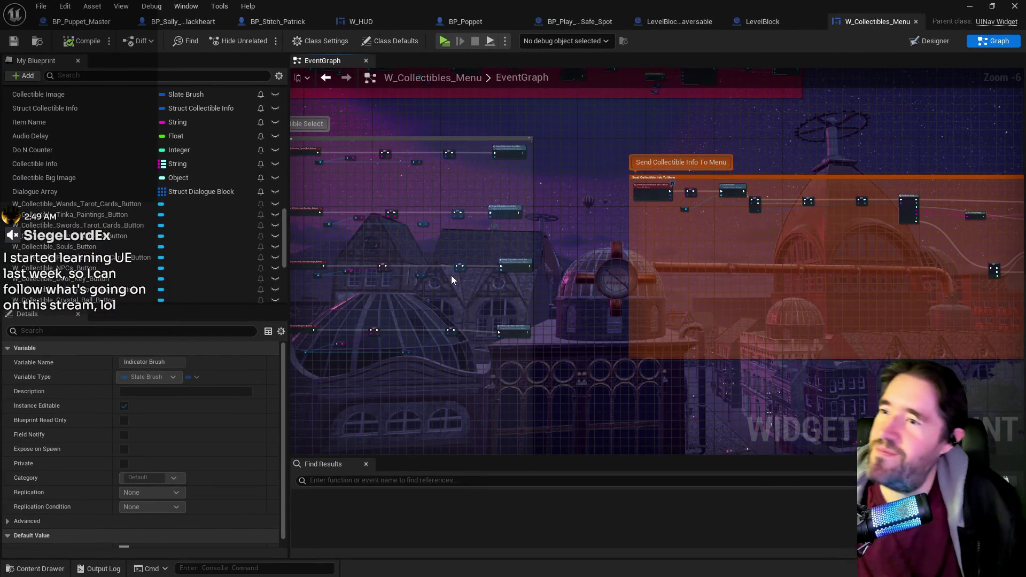
mouse_move(450, 274)
mouse_down()
mouse_move(608, 350)
mouse_move(636, 214)
mouse_up()
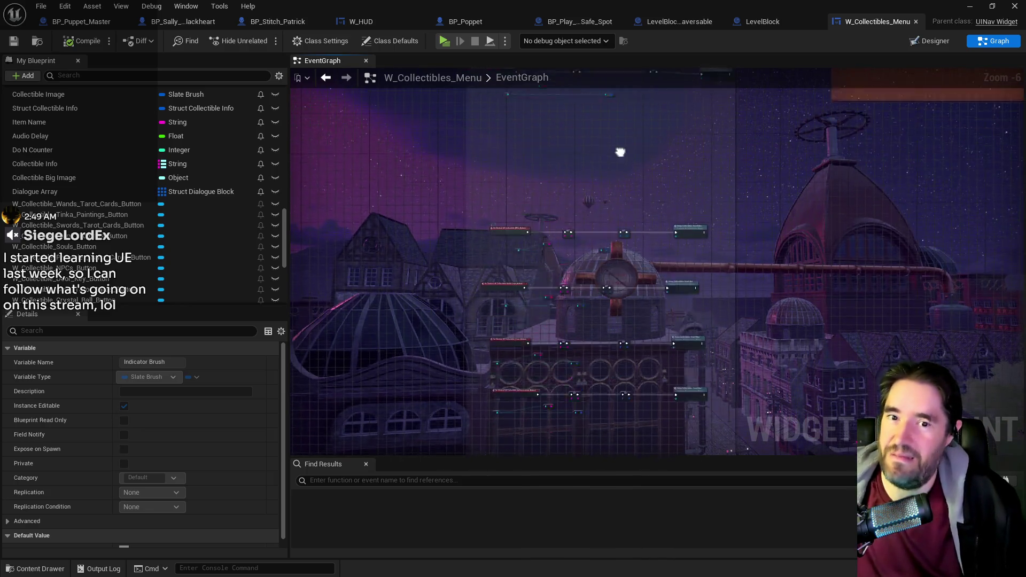
scroll(572, 234, up, 3)
drag(502, 412, 446, 550)
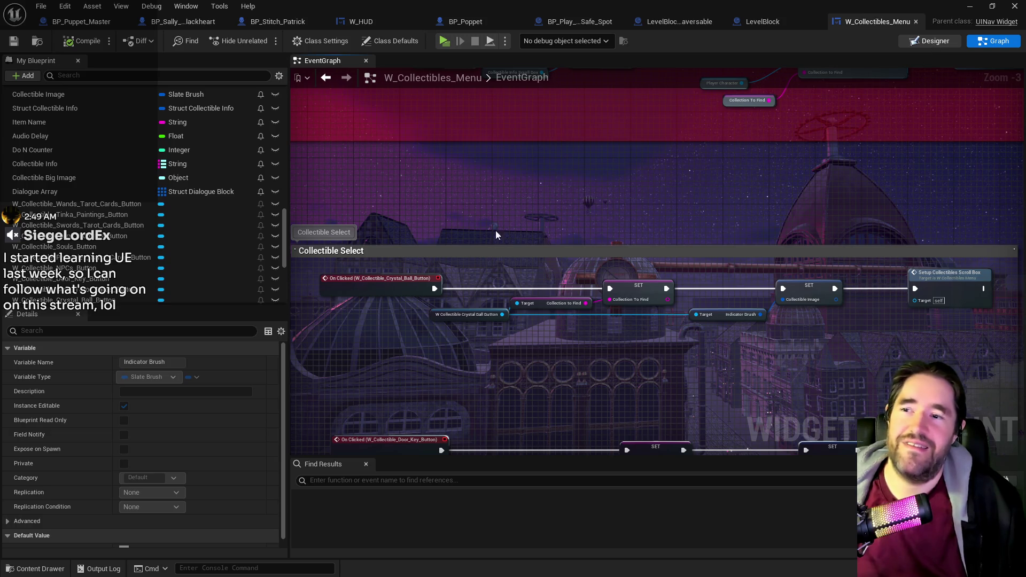
scroll(417, 238, up, 5)
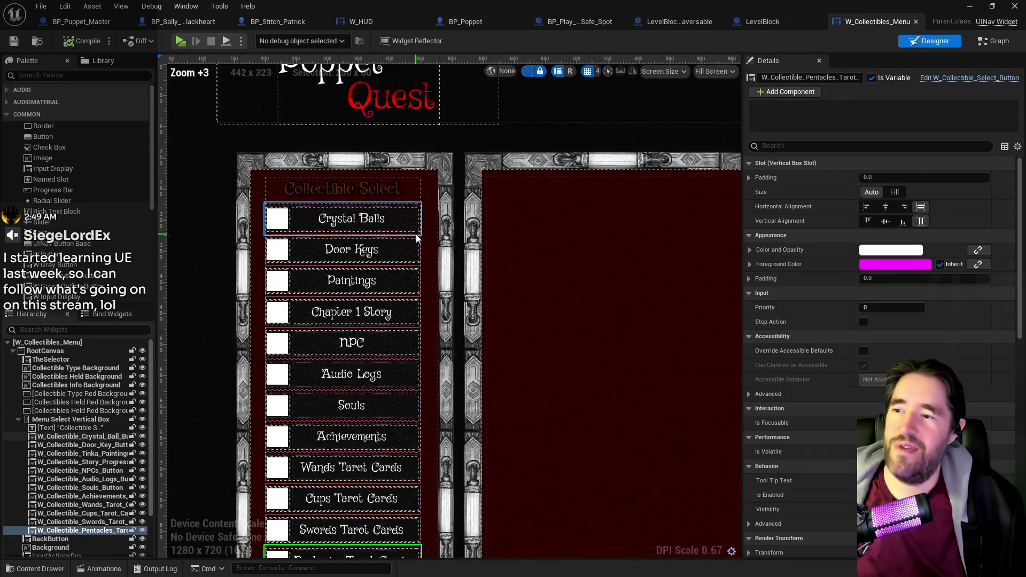
- Select the Crystal Balls button, then view BP_Poppet's ADD and SET nodes
click(393, 217)
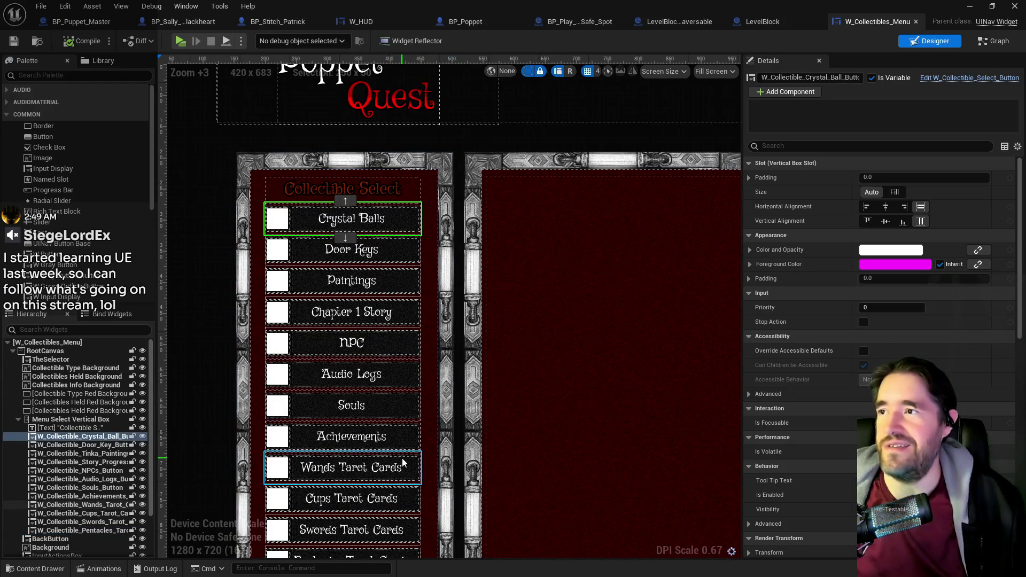
click(440, 21)
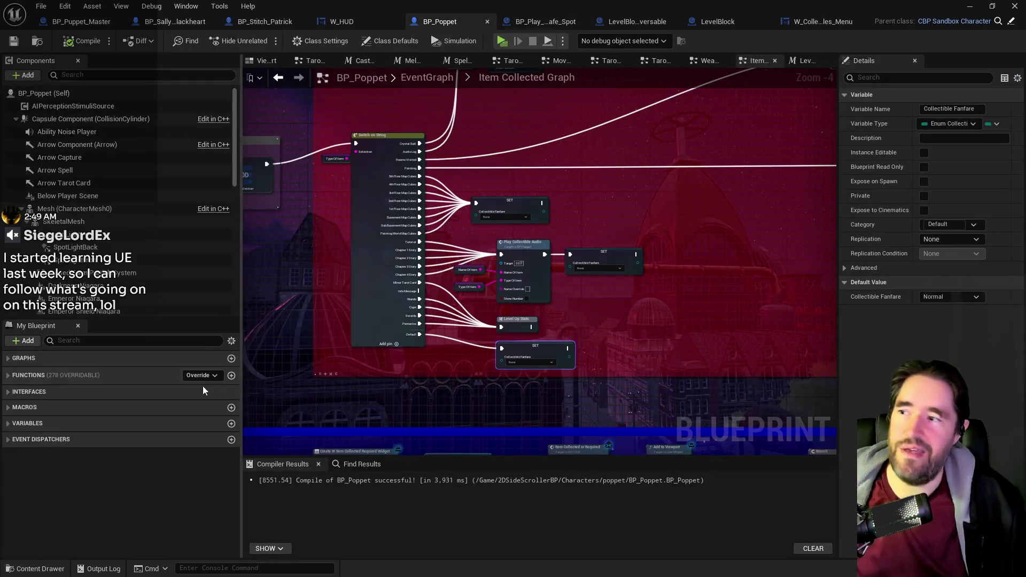
drag(400, 348, 473, 336)
scroll(473, 336, up, 3)
- Inspect BP_Poppet's Struct Collectibles entries, expanding and collapsing Tinka's collectible collection
click(427, 304)
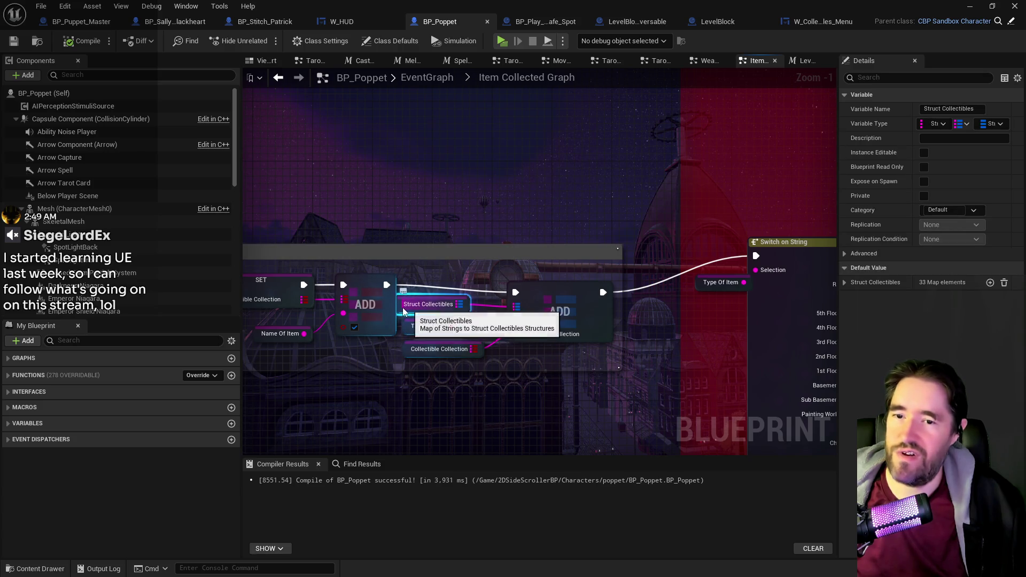
click(844, 282)
scroll(855, 294, down, 2)
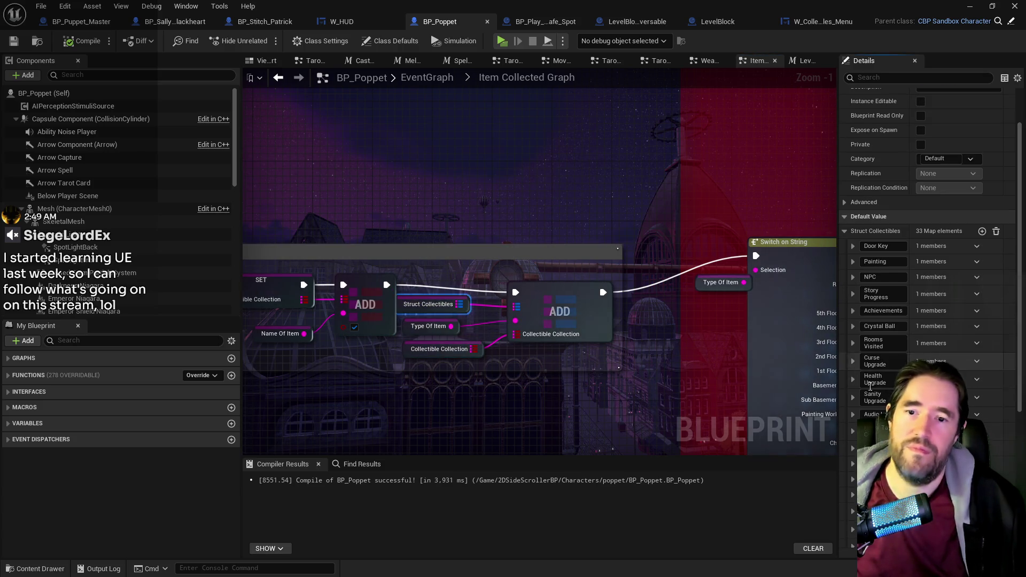
scroll(867, 396, down, 3)
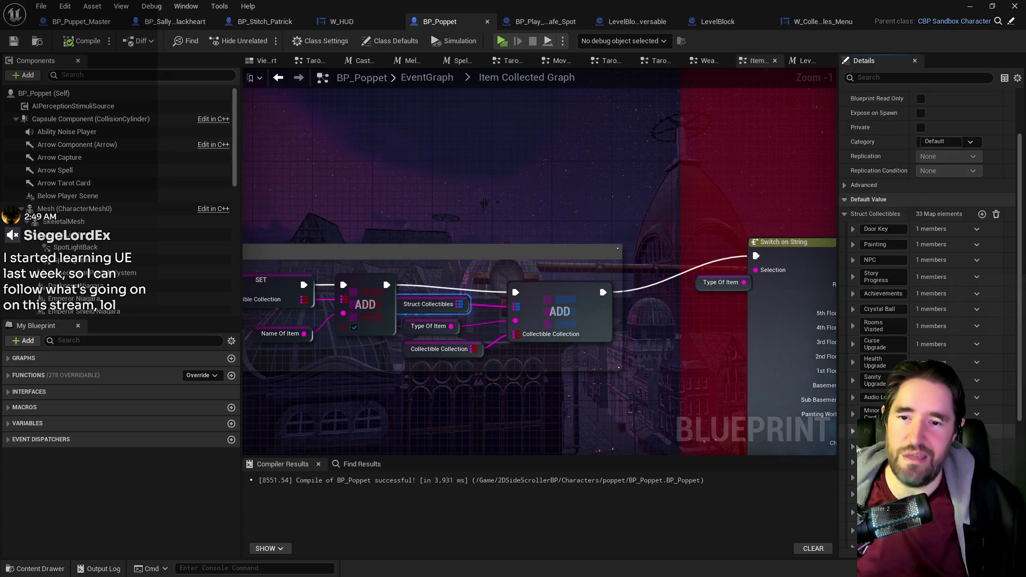
scroll(868, 395, down, 2)
click(853, 342)
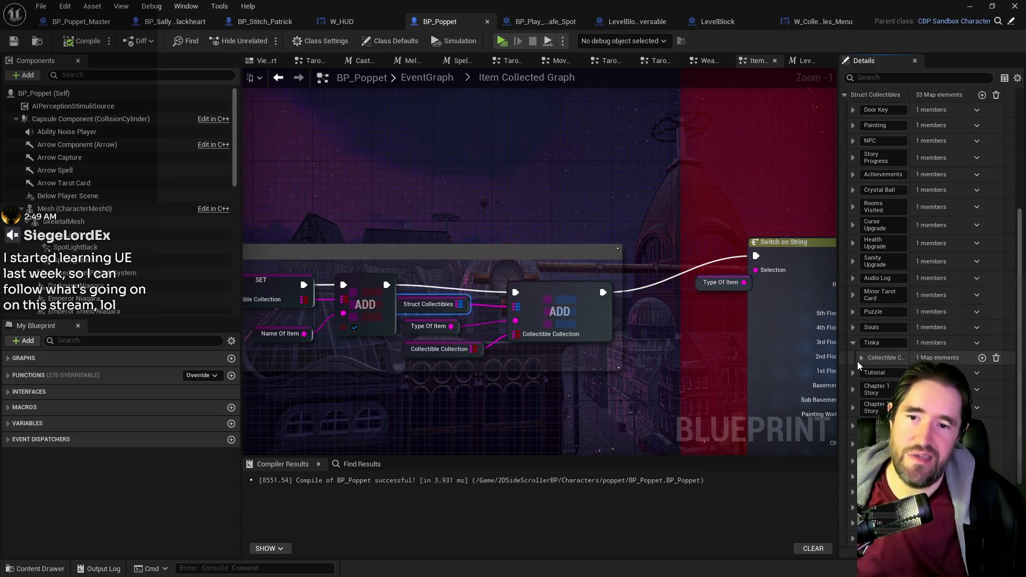
click(861, 358)
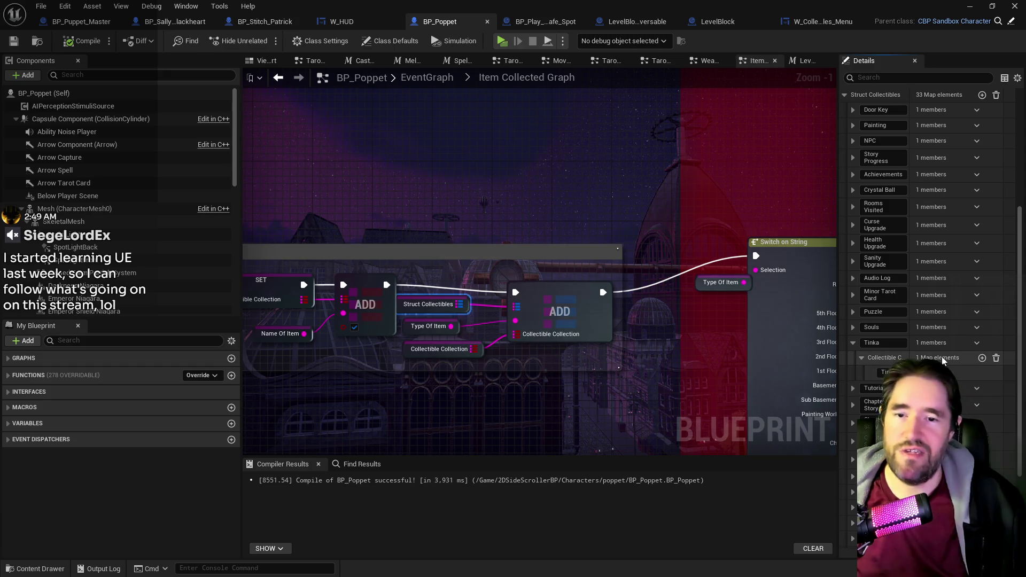
click(861, 357)
click(823, 21)
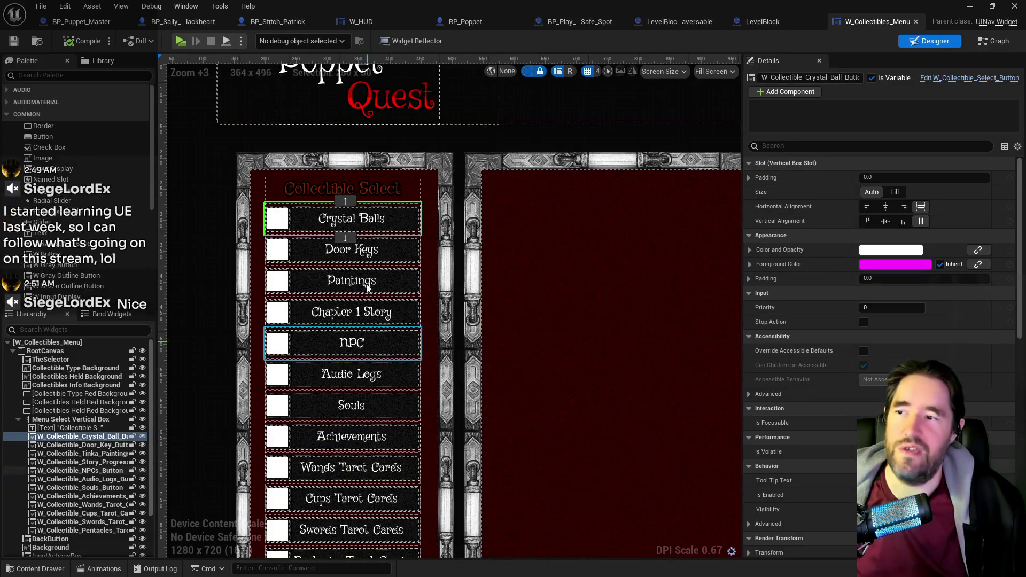
- Pan the Designer canvas onto the collectibles list and select the Audio Logs button
scroll(524, 230, down, 4)
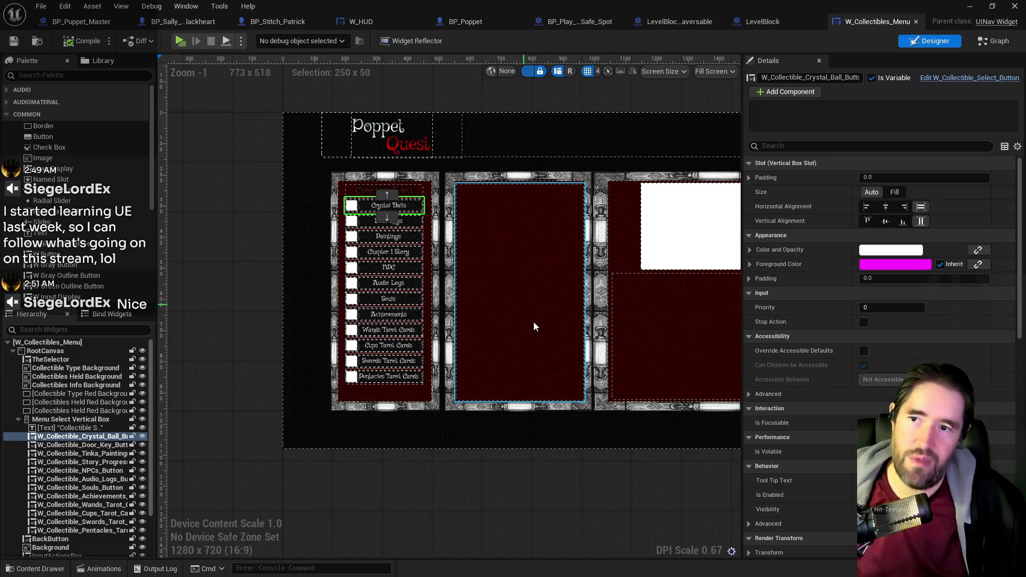
drag(533, 322, 389, 336)
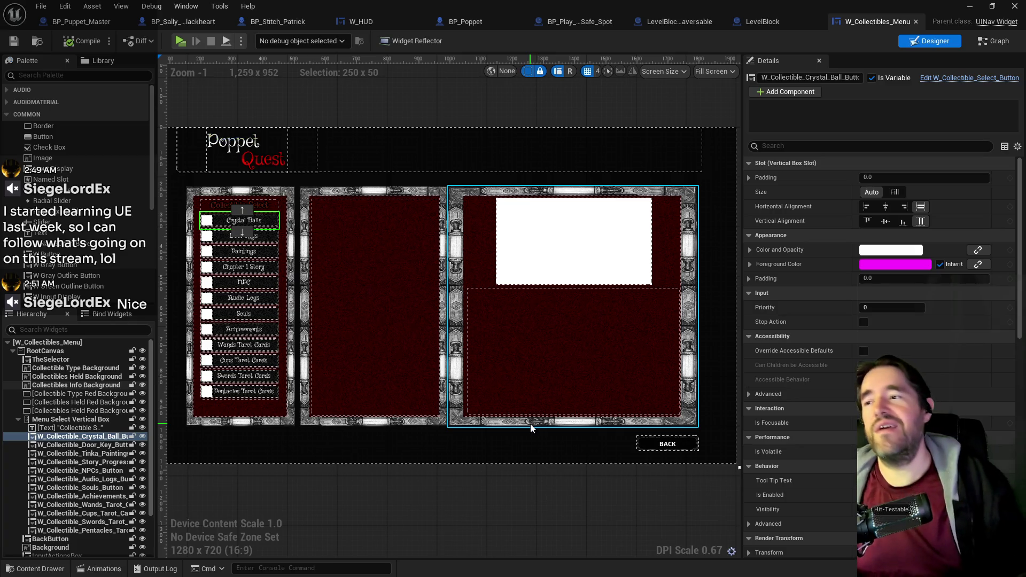
scroll(267, 446, up, 3)
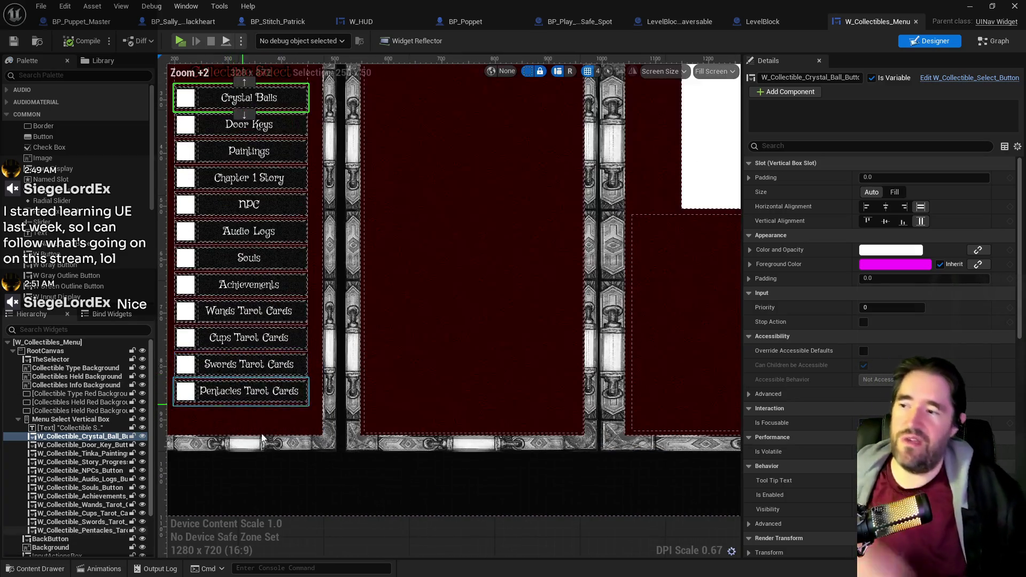
scroll(267, 446, down, 2)
scroll(289, 237, up, 3)
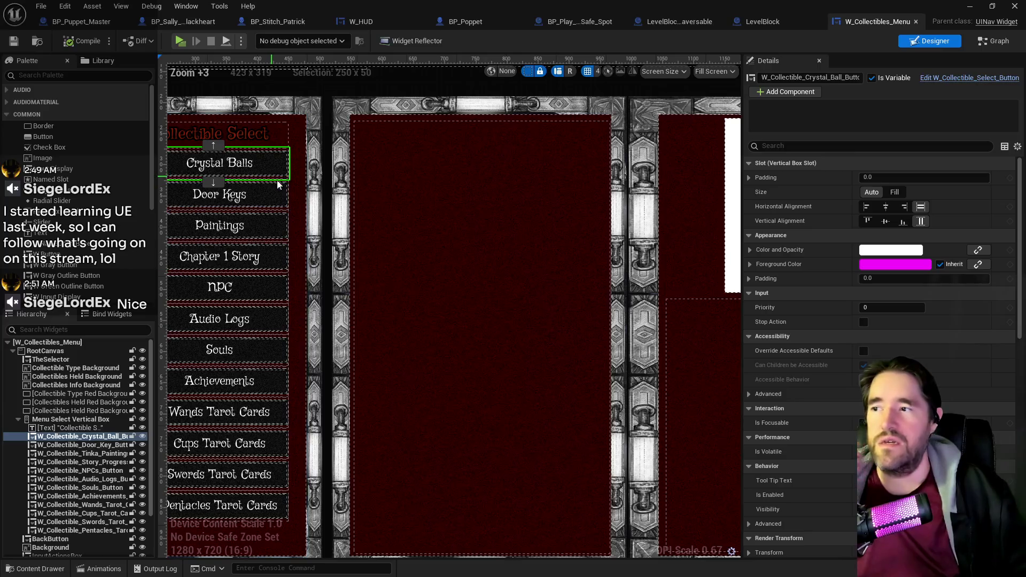
drag(322, 199, 347, 202)
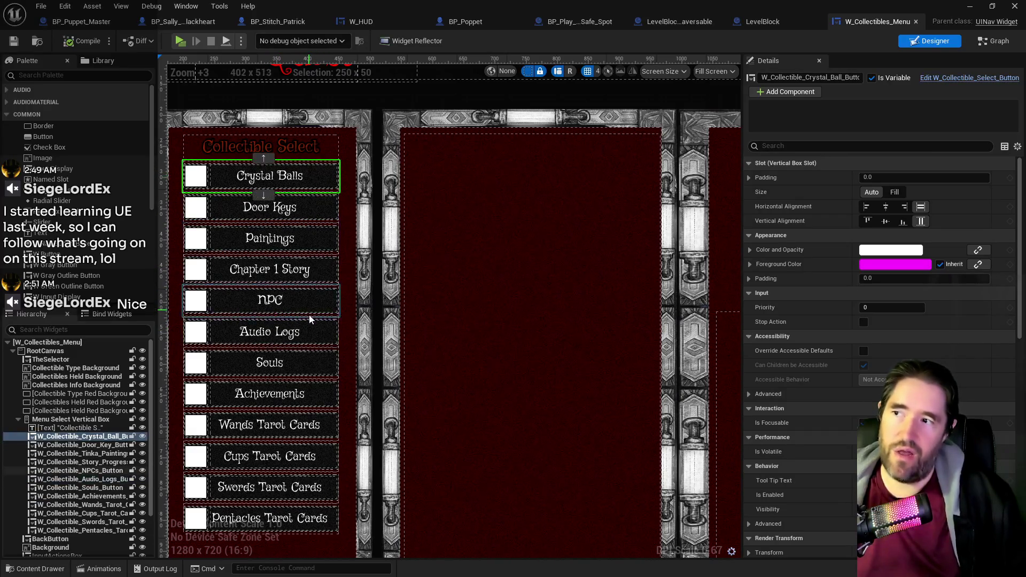
click(306, 332)
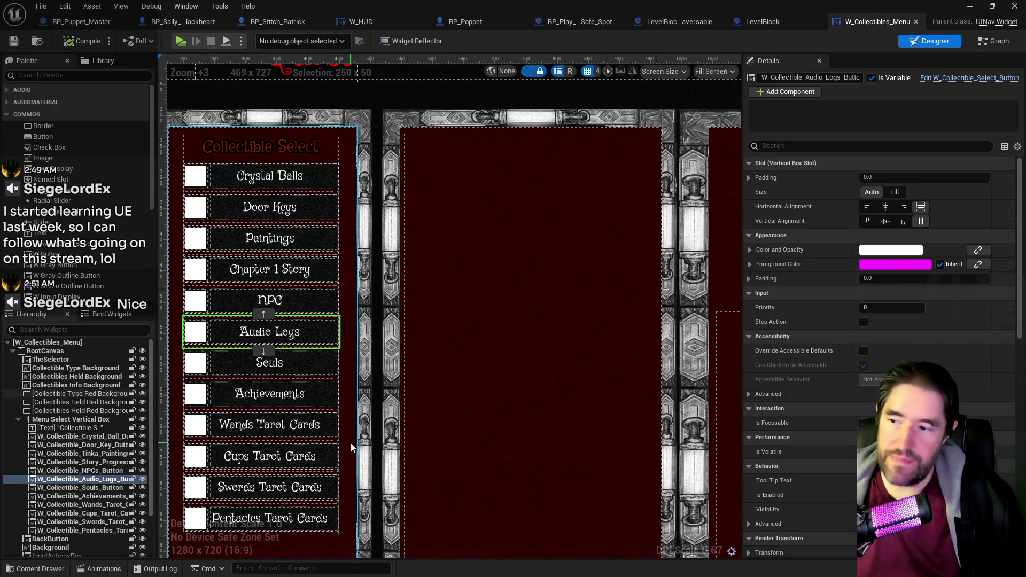
- Select the Wands Tarot Cards button and open W_Collectible_Select_Button for editing
drag(351, 444, 360, 329)
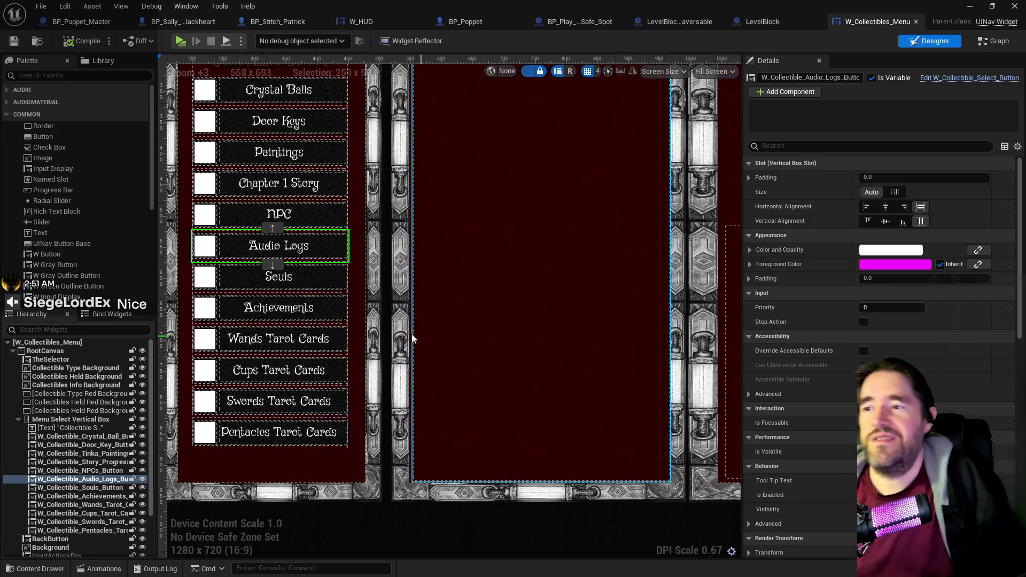
mouse_move(357, 312)
mouse_down()
mouse_move(367, 390)
mouse_move(381, 350)
mouse_up()
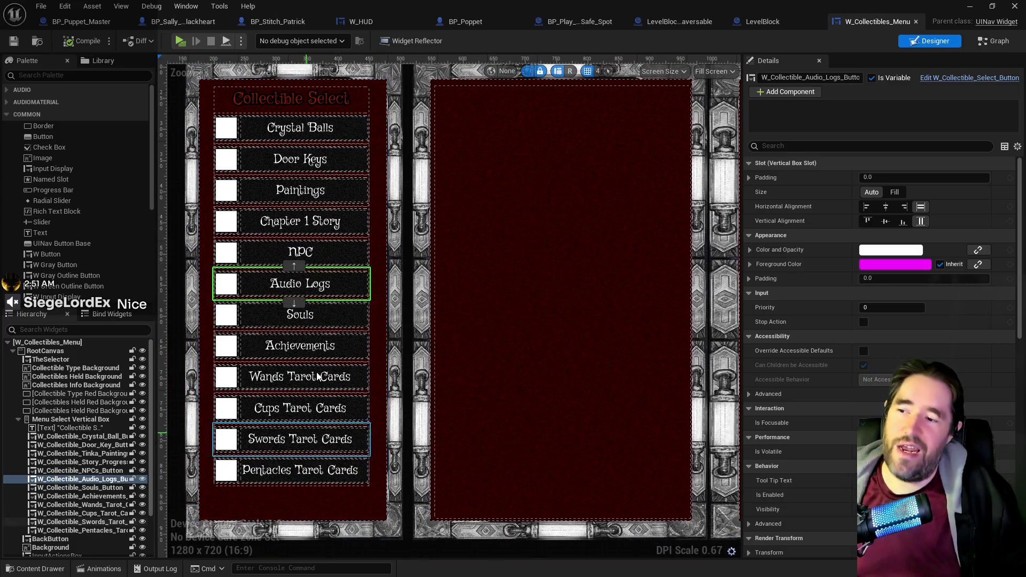
click(299, 377)
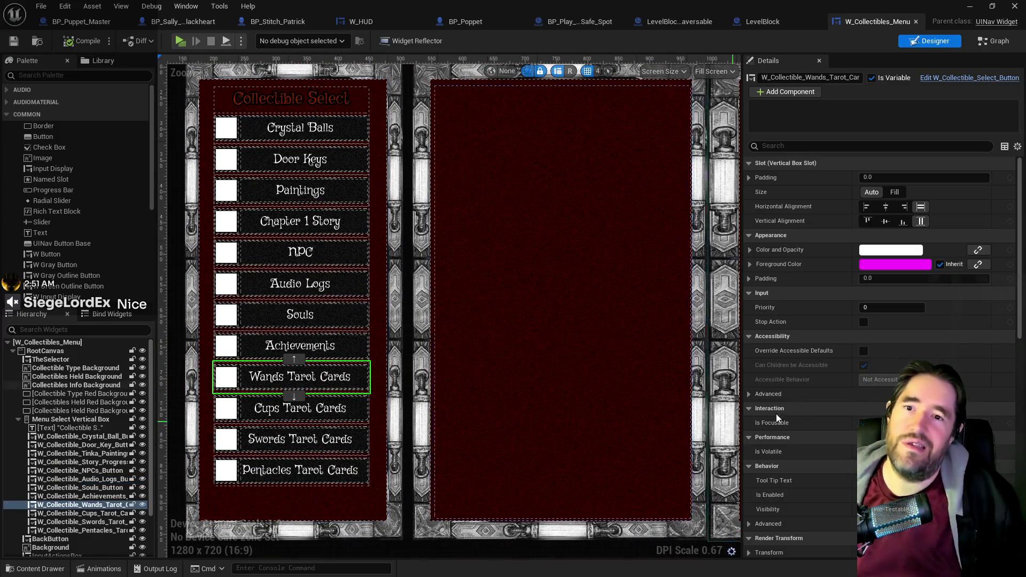
click(948, 79)
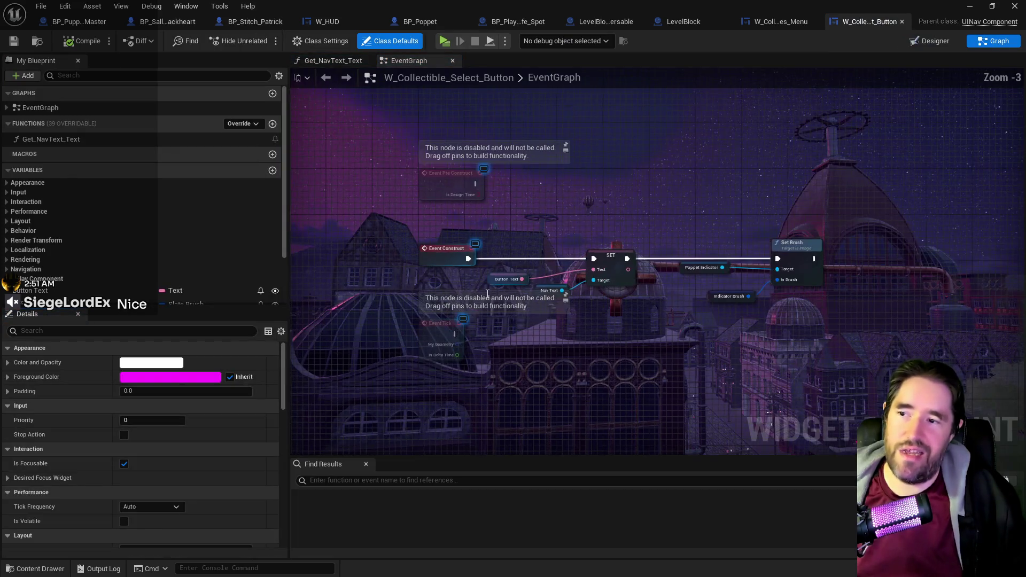
- Browse W_Collectible_Select_Button's Get_NavText_Text graph, Button Text and Poppet Indicator widgets, then return
scroll(726, 222, up, 3)
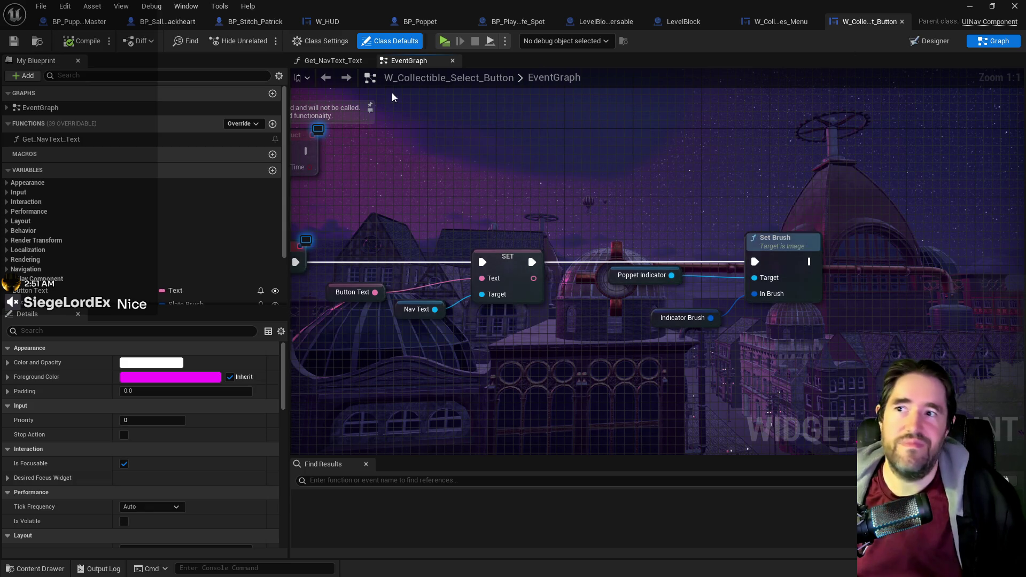
click(336, 60)
click(396, 63)
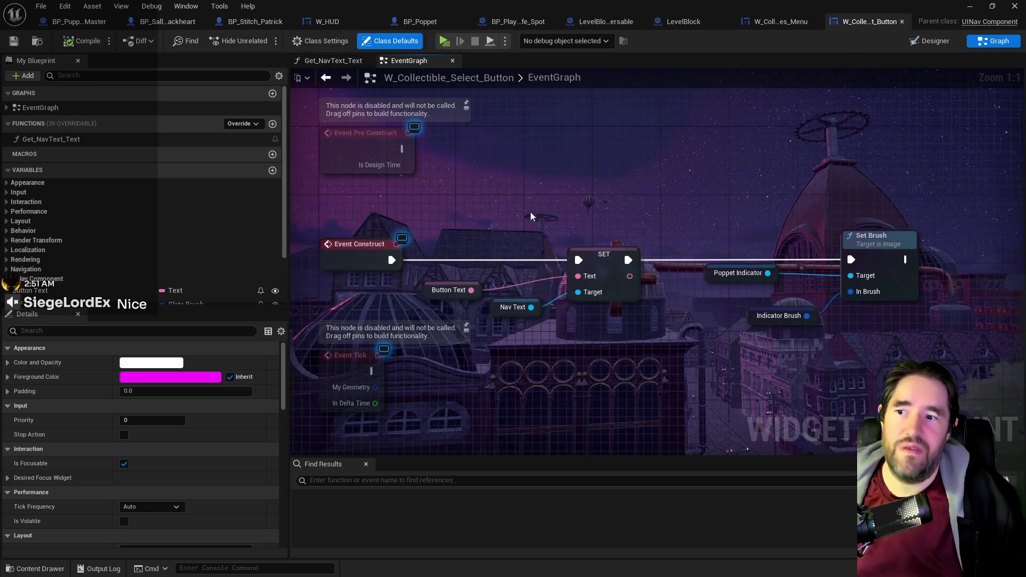
click(935, 44)
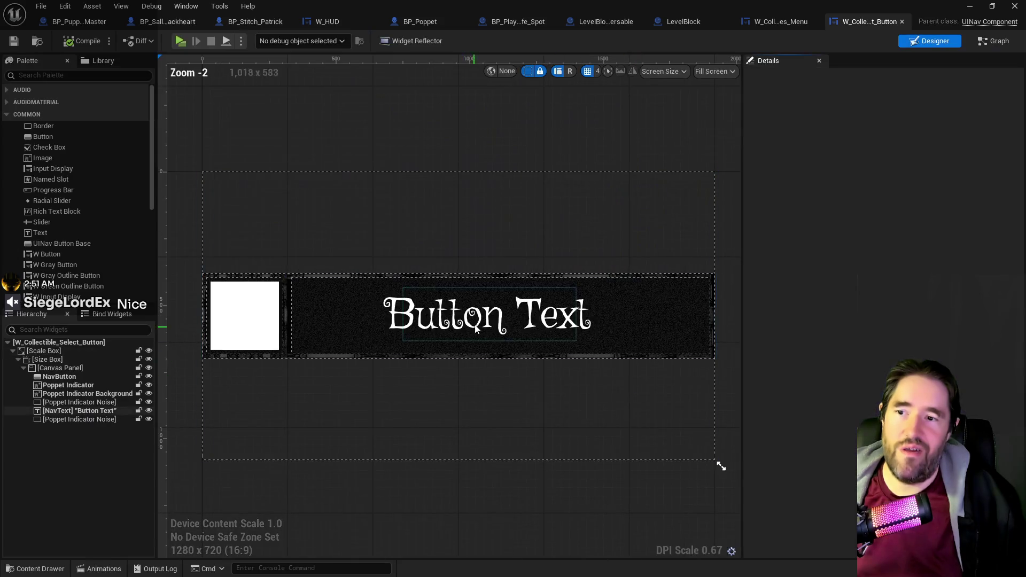
click(509, 320)
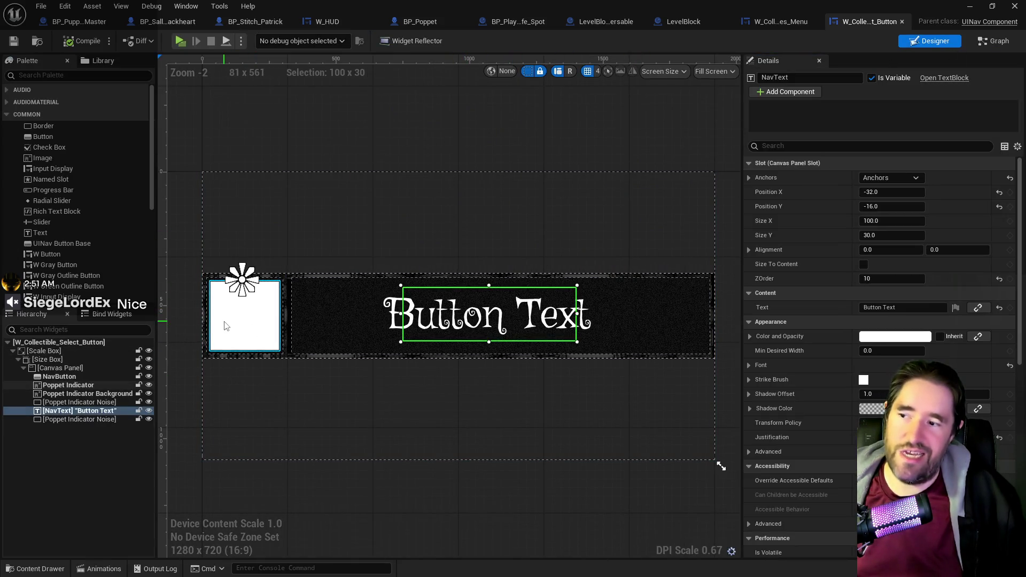
click(245, 321)
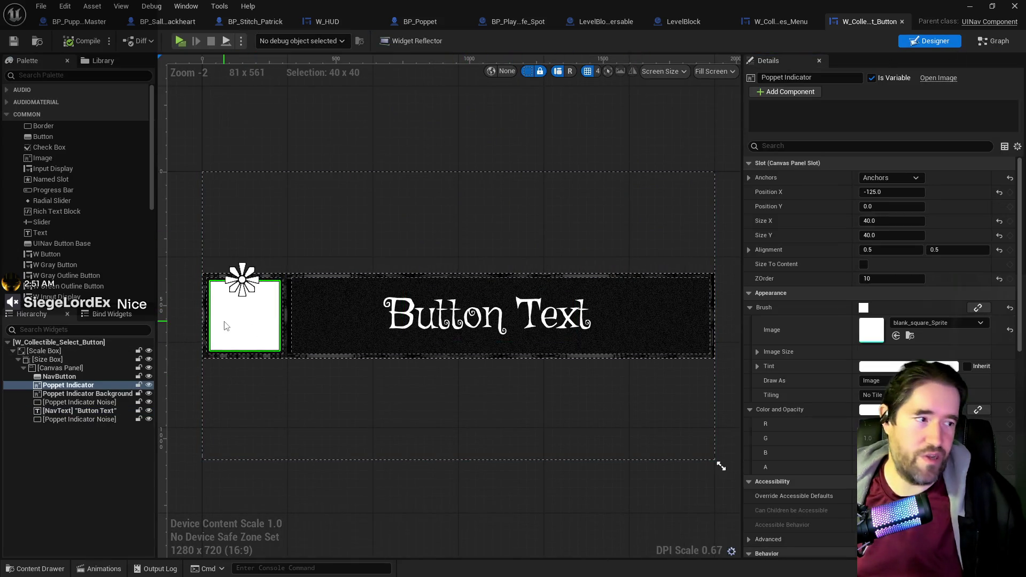
click(993, 41)
click(783, 22)
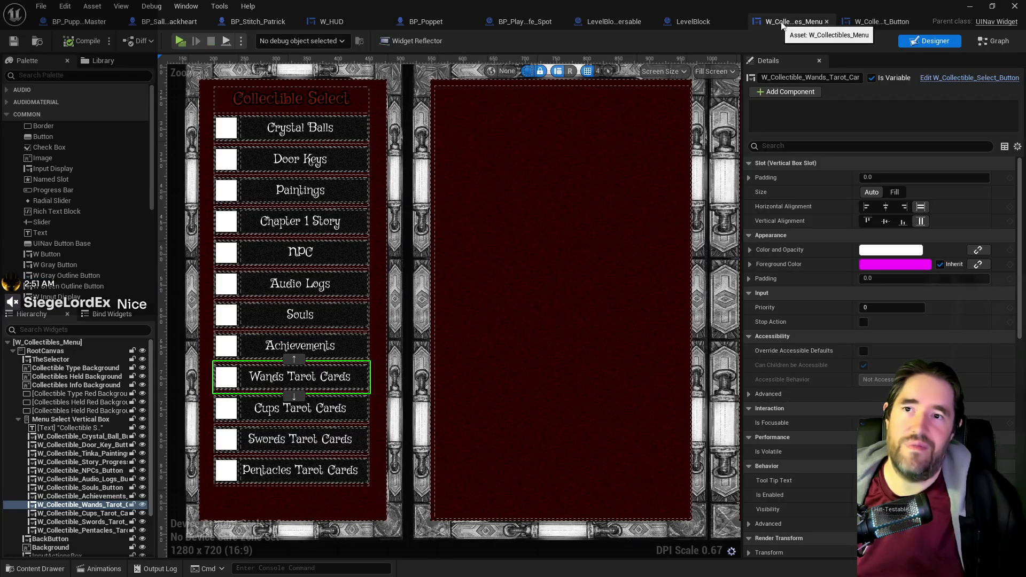
- Check the menu's event graph and the select button widget, then return to the menu's Designer
click(992, 42)
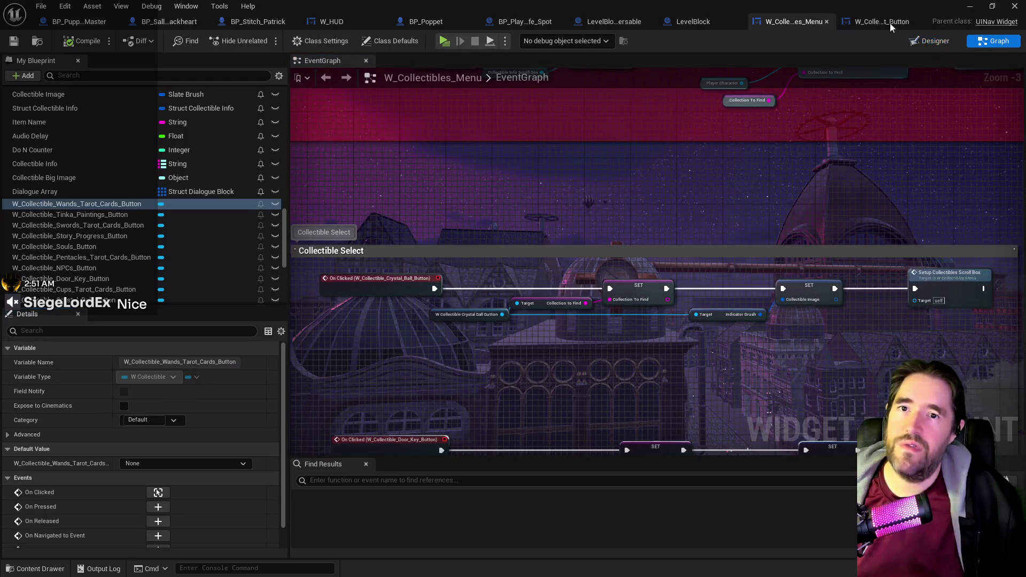
click(881, 21)
click(780, 21)
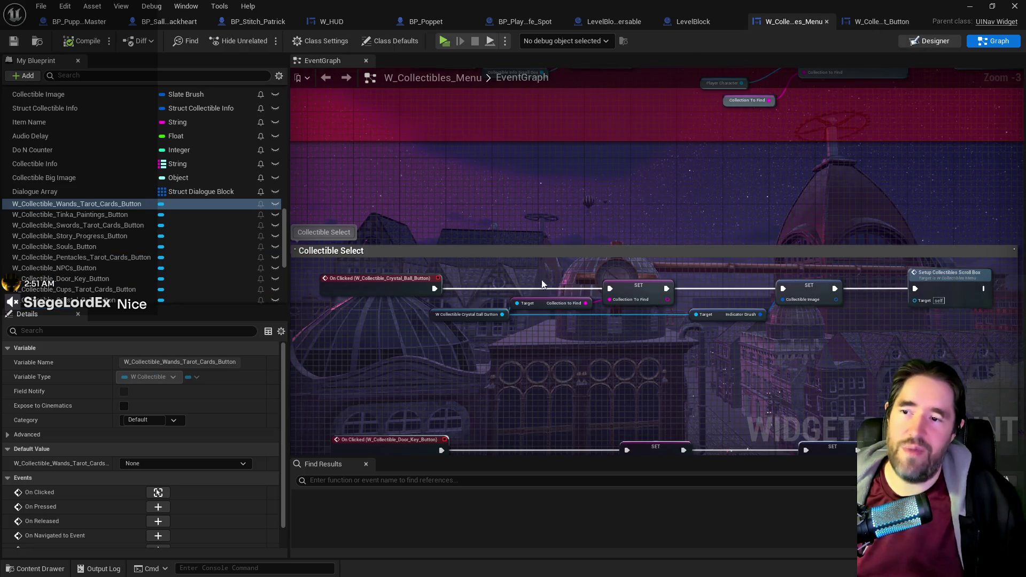
click(932, 42)
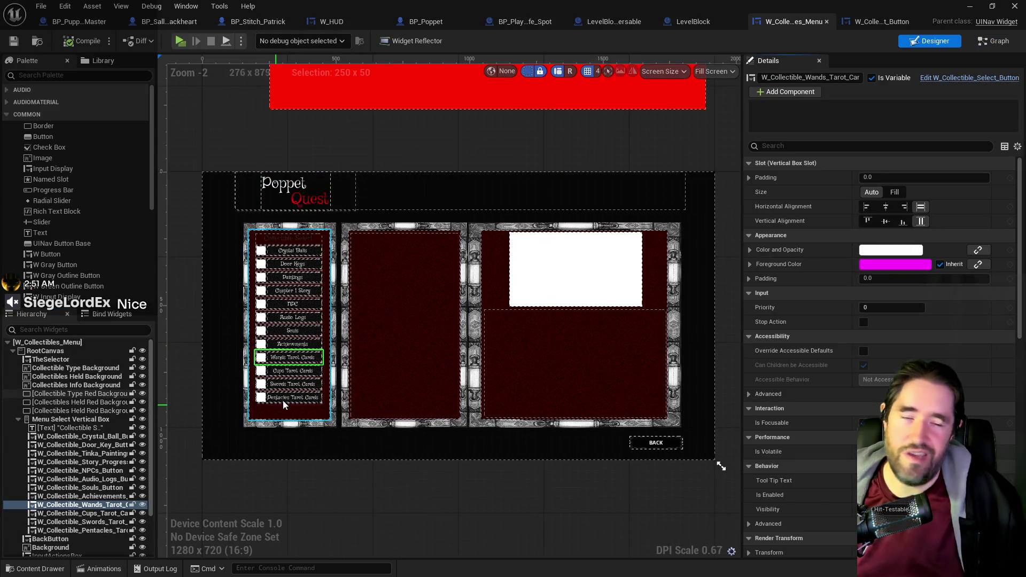
scroll(344, 482, up, 3)
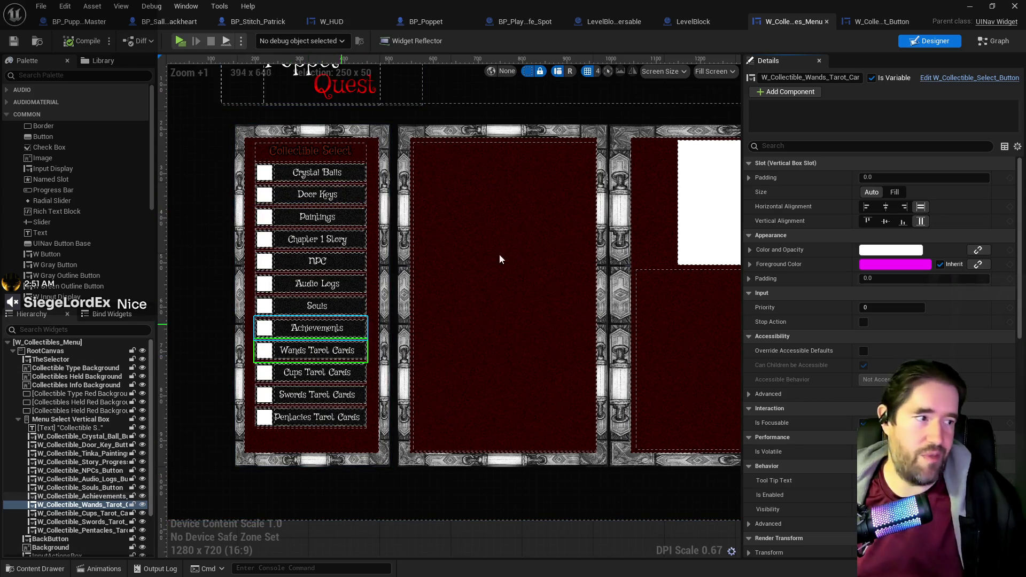
- Pan the menu's event graph to the Crystal Ball button nodes and select the Indicator Brush variable
click(994, 42)
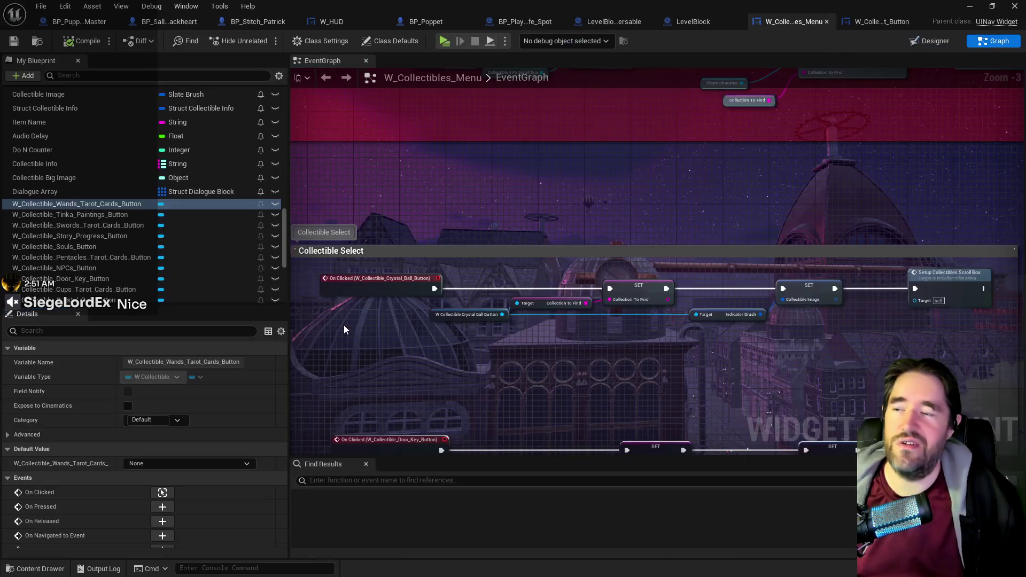
scroll(532, 190, up, 3)
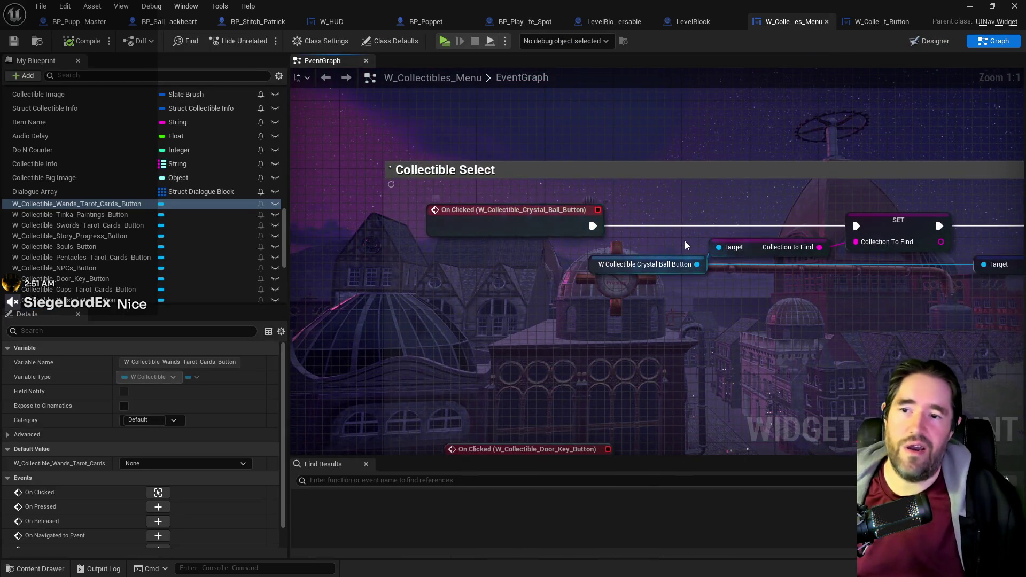
mouse_move(616, 303)
mouse_down()
mouse_move(475, 288)
mouse_move(740, 305)
mouse_up()
scroll(681, 330, down, 2)
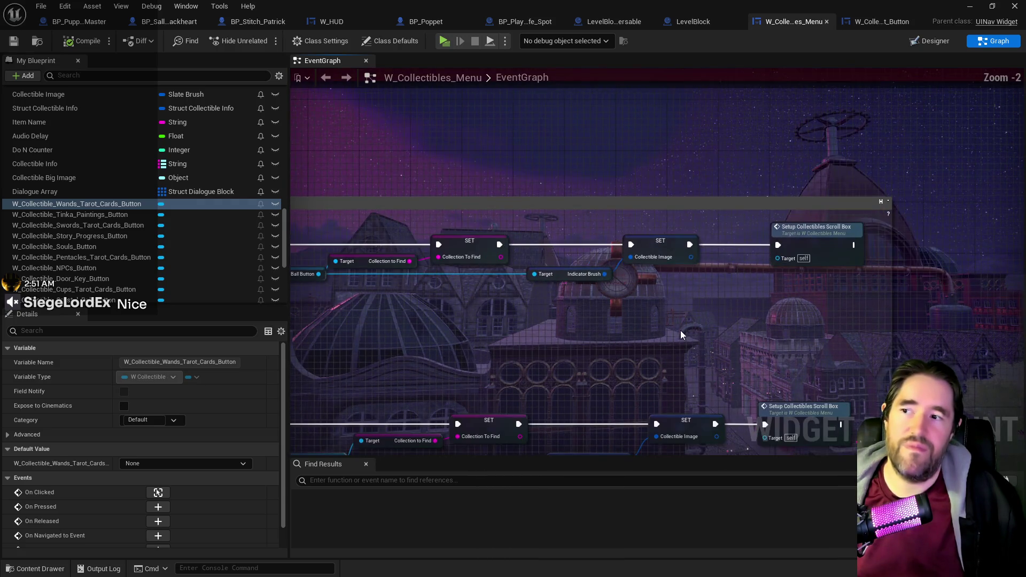
scroll(583, 342, up, 2)
drag(562, 340, 781, 346)
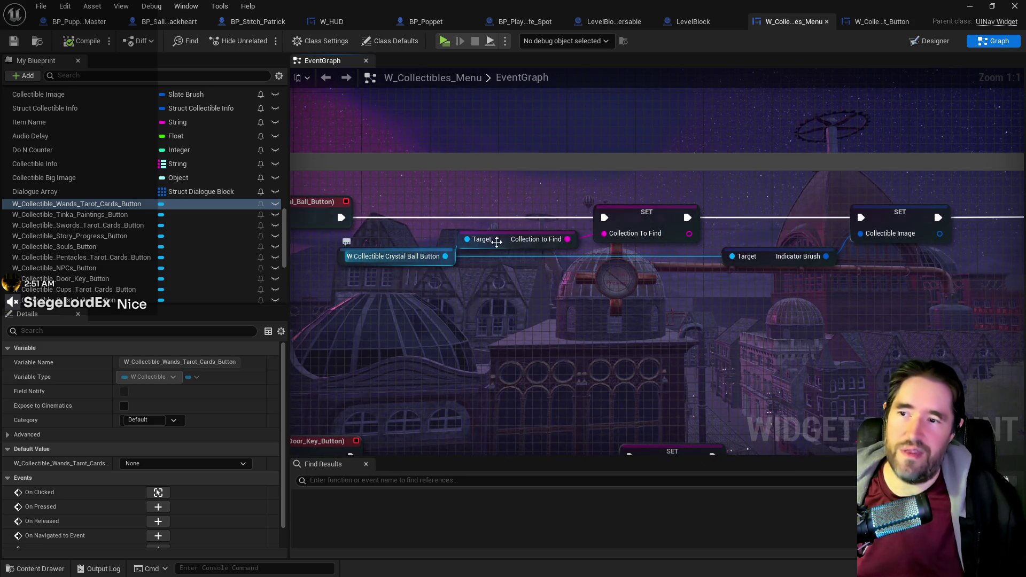
click(534, 239)
click(753, 256)
- Locate the Setup Collectibles Scroll Box event and follow its Setup Scroll Box logic to Clear Children
drag(788, 292, 372, 344)
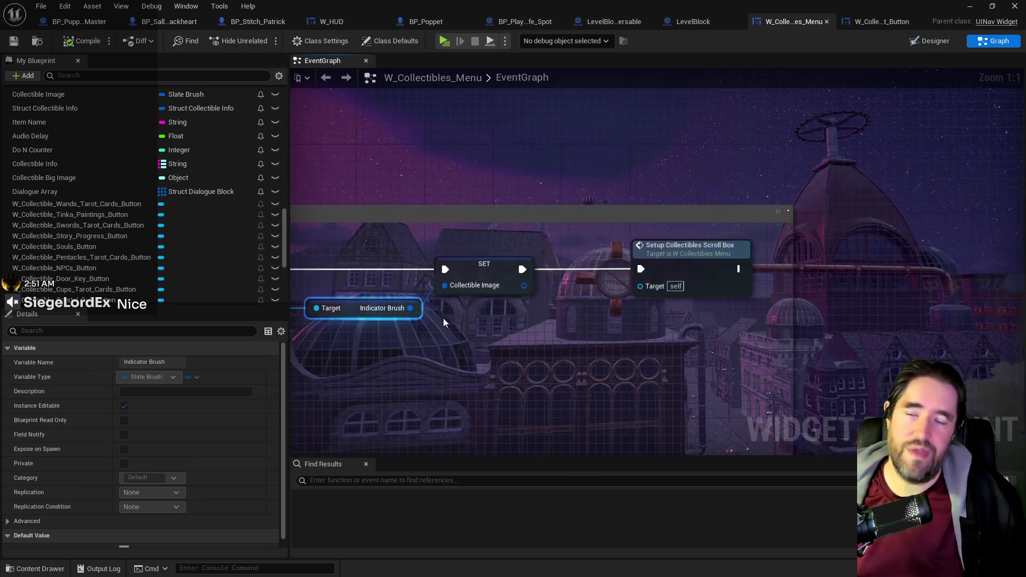
click(685, 245)
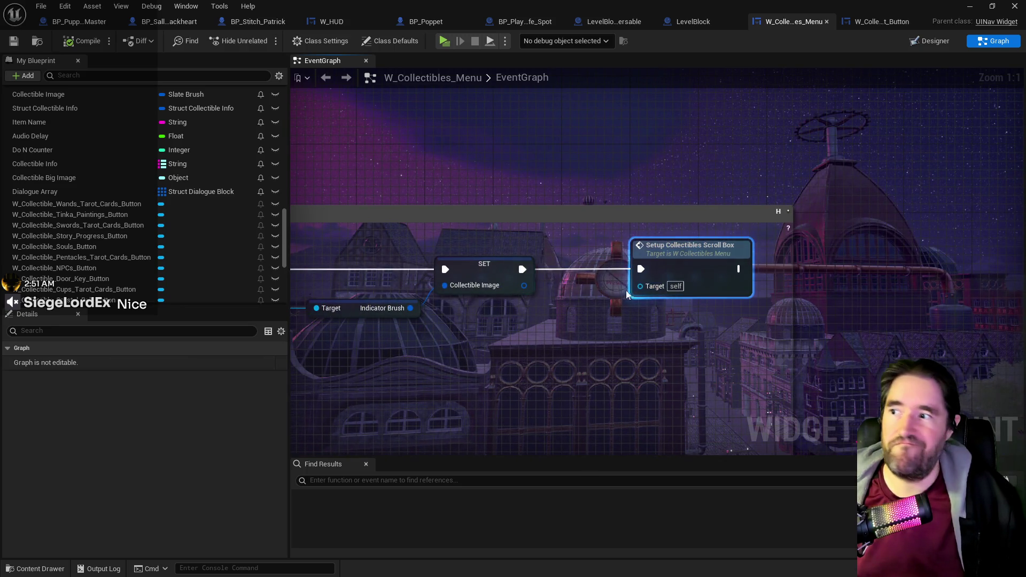
double_click(663, 262)
scroll(589, 325, up, 5)
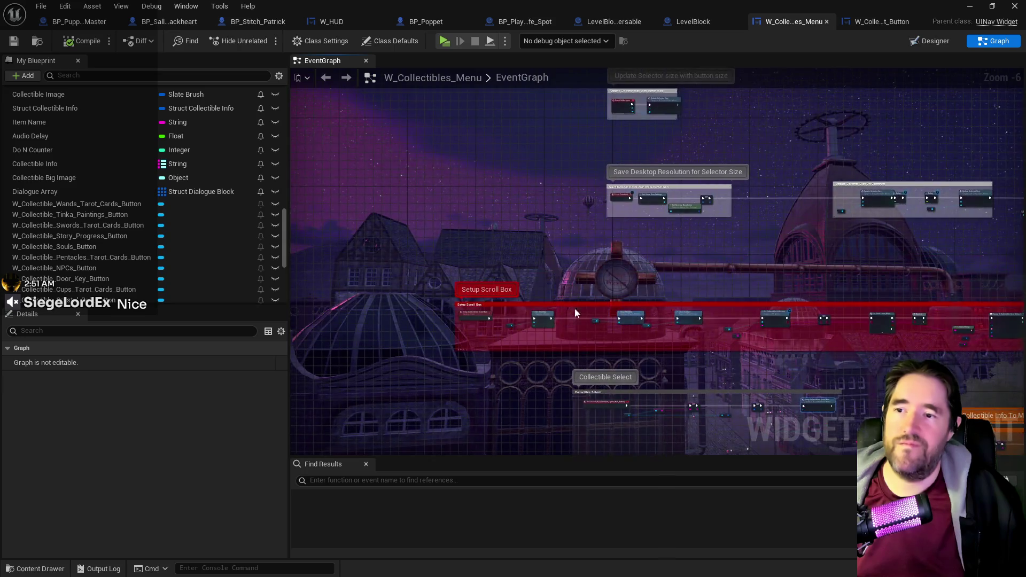
drag(588, 326, 597, 363)
drag(662, 357, 475, 331)
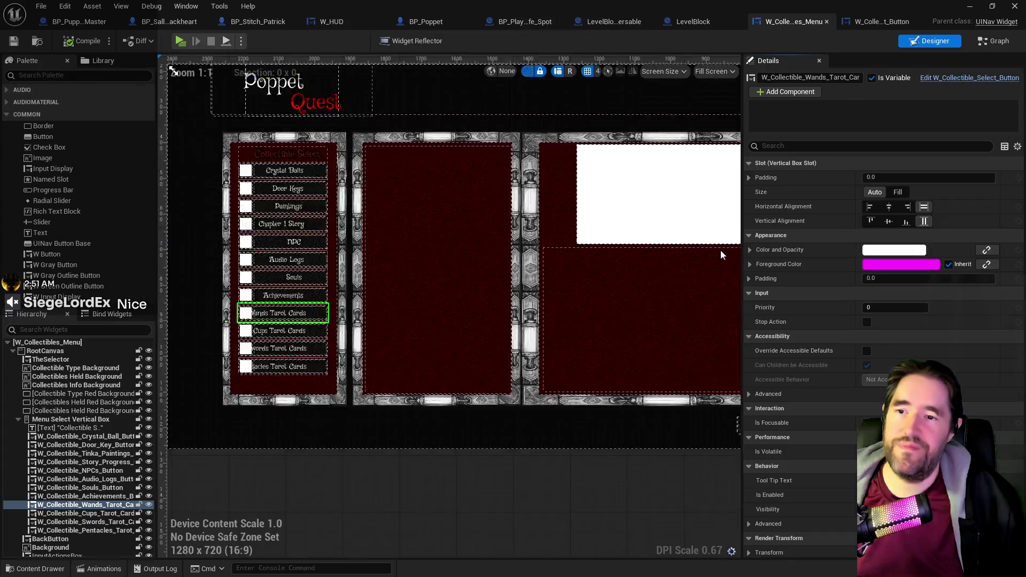
- Select the red background and Collectible Info Scroll Box in Designer, then switch to the event graph
click(662, 308)
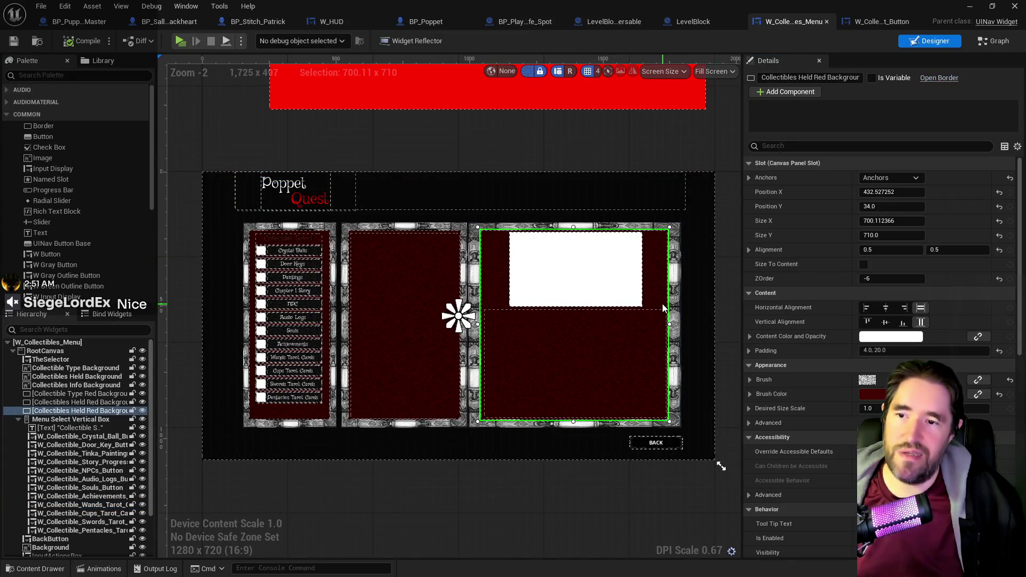
click(537, 333)
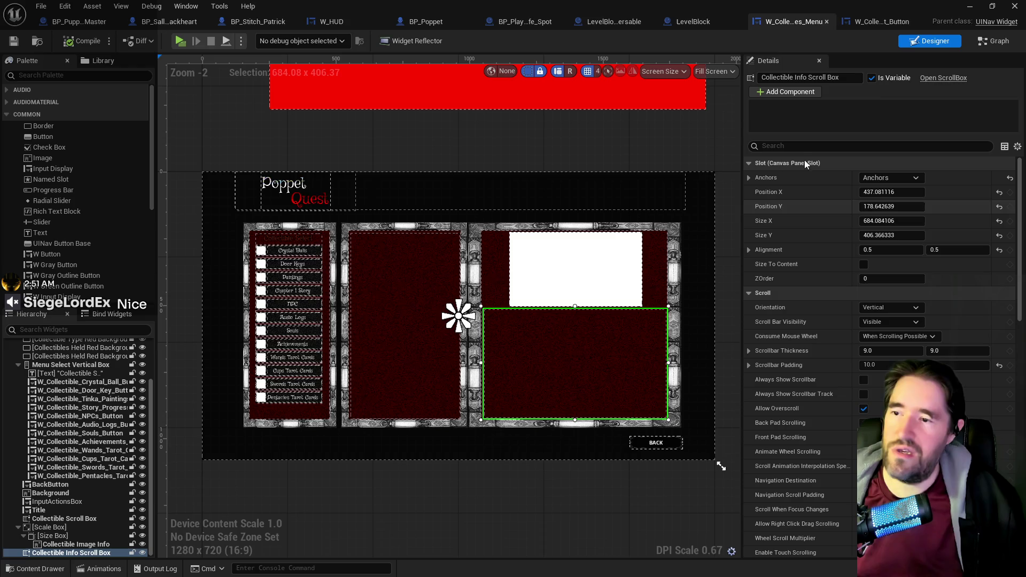
click(992, 42)
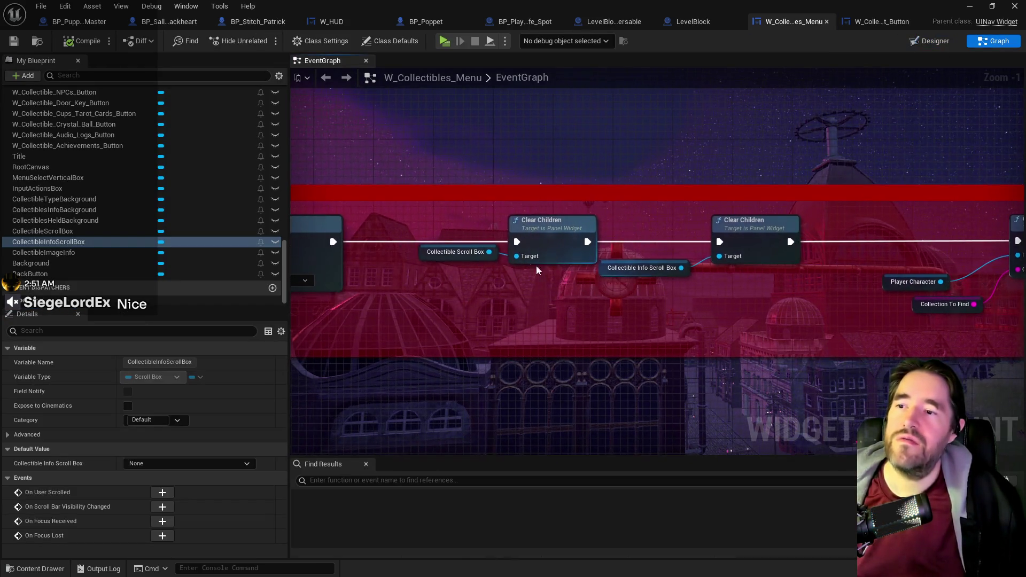
- Pan past Get Collectible Collection, Branch and To Text to the Collection To Find node
mouse_move(705, 291)
mouse_down()
mouse_move(562, 238)
mouse_move(518, 267)
mouse_move(662, 262)
mouse_move(620, 278)
mouse_move(643, 283)
mouse_move(586, 274)
mouse_up()
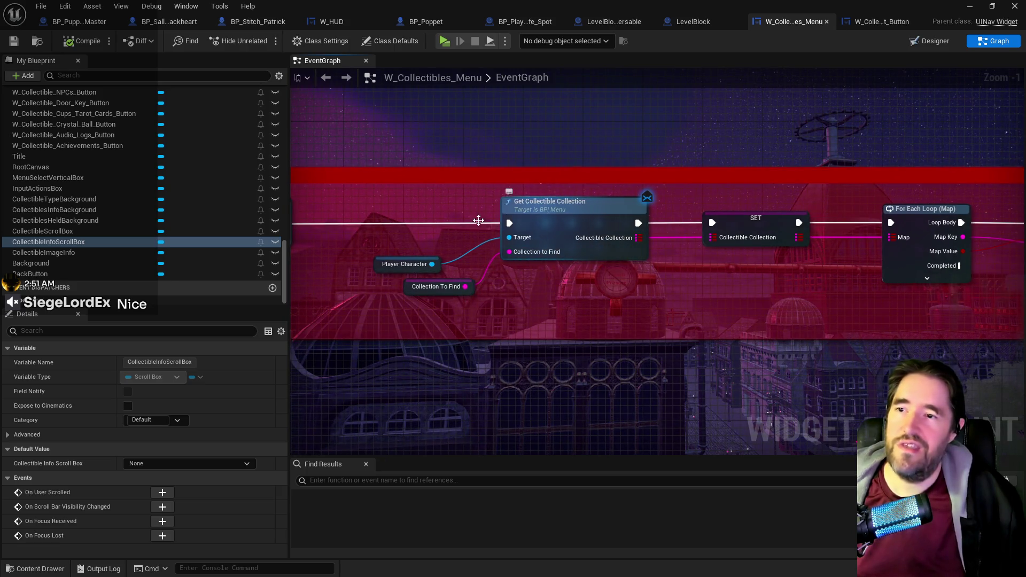
mouse_move(818, 255)
mouse_down()
mouse_move(527, 296)
mouse_move(394, 270)
mouse_up()
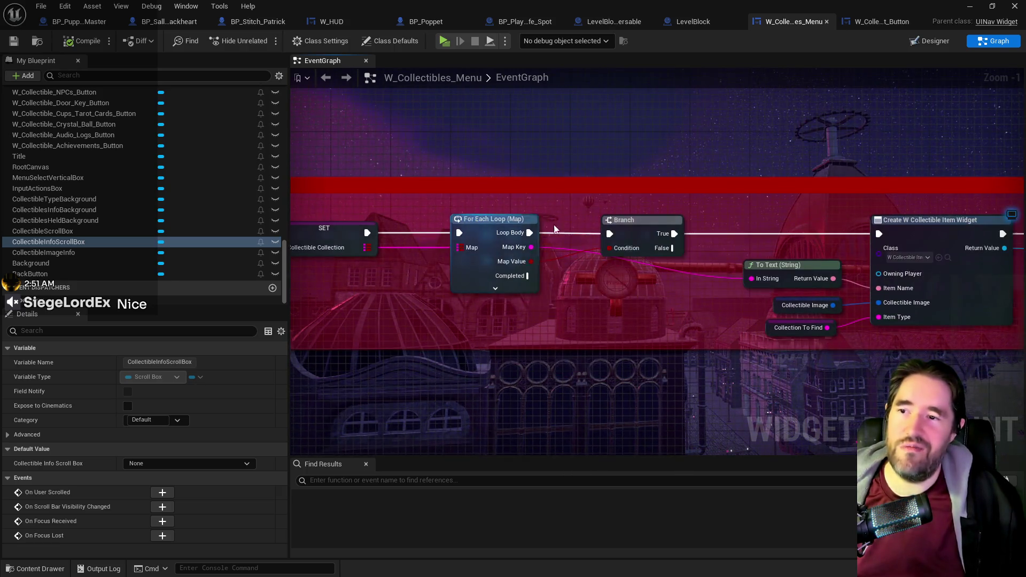
drag(671, 276, 422, 252)
scroll(689, 262, up, 1)
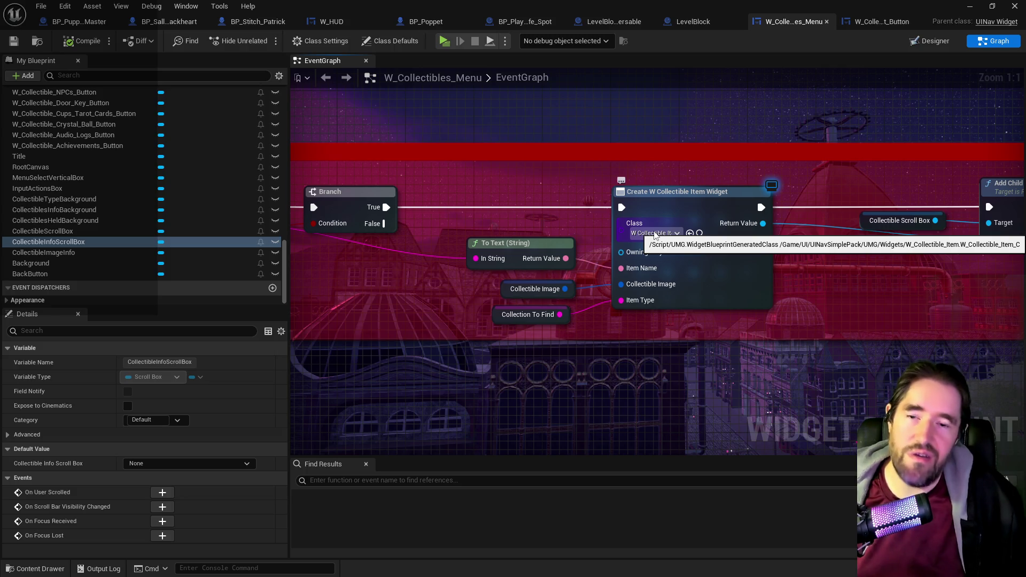
click(511, 291)
click(531, 316)
- Zoom and pan the graph back toward the earlier Setup Scroll Box nodes
scroll(555, 324, down, 6)
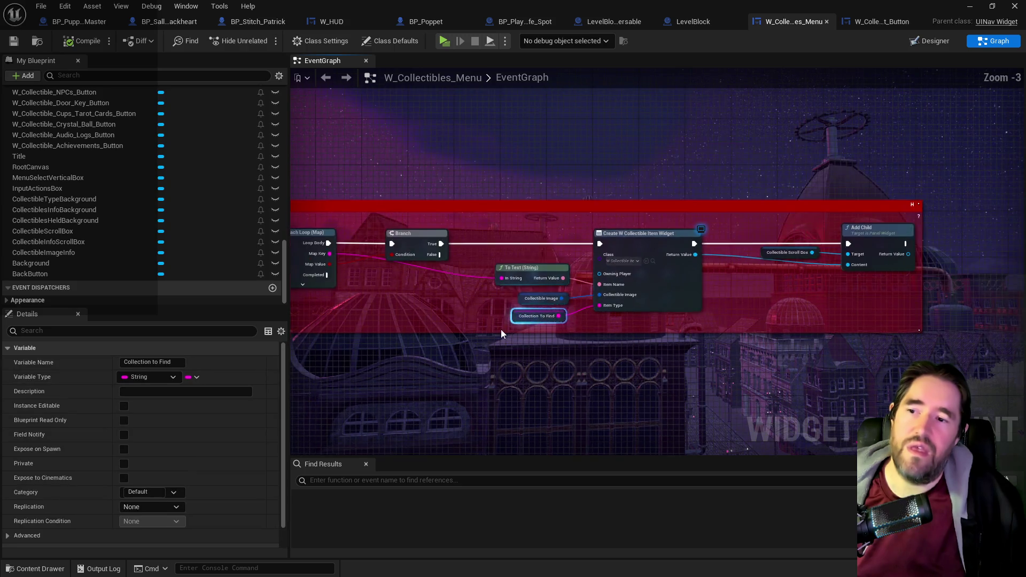
scroll(610, 286, up, 5)
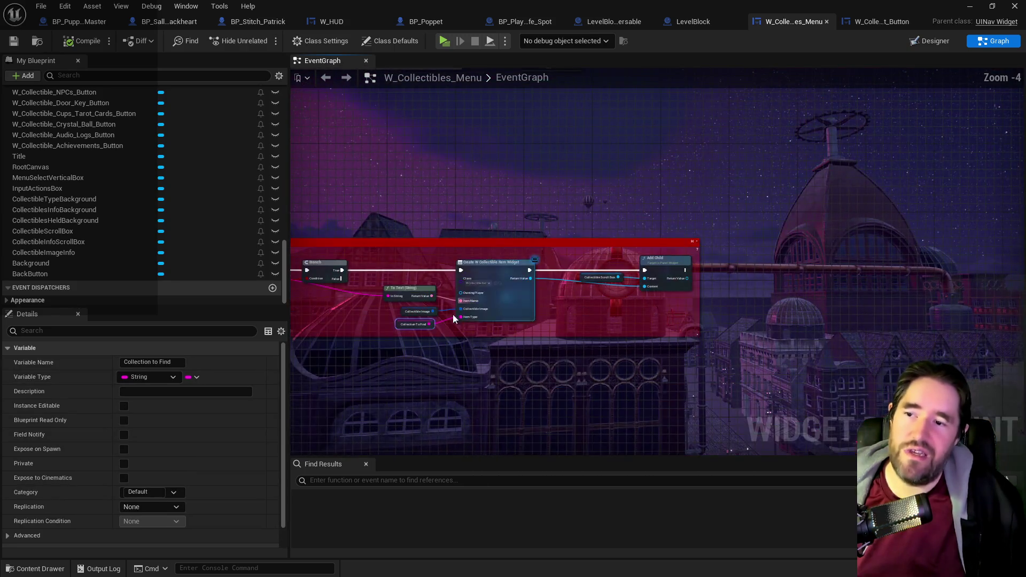
mouse_move(573, 324)
mouse_down()
mouse_move(555, 300)
mouse_move(551, 258)
mouse_move(534, 235)
mouse_move(513, 235)
mouse_move(529, 235)
mouse_move(555, 262)
mouse_move(534, 214)
mouse_move(561, 256)
mouse_move(627, 305)
mouse_up()
scroll(551, 258, up, 1)
scroll(550, 258, down, 3)
scroll(555, 262, down, 2)
scroll(534, 214, up, 2)
scroll(626, 305, up, 2)
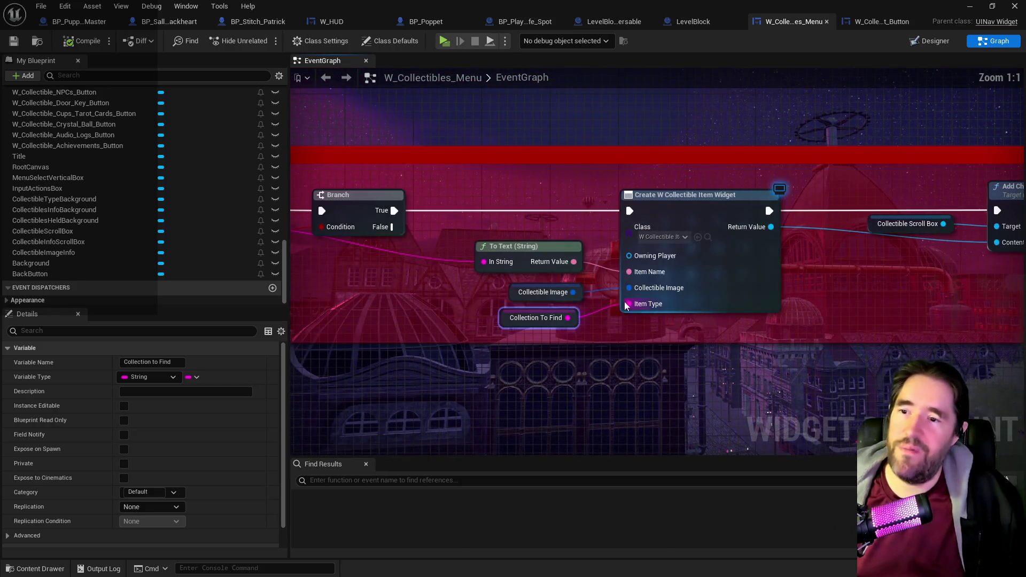
- Find all references to the Collectible Image variable
right_click(516, 292)
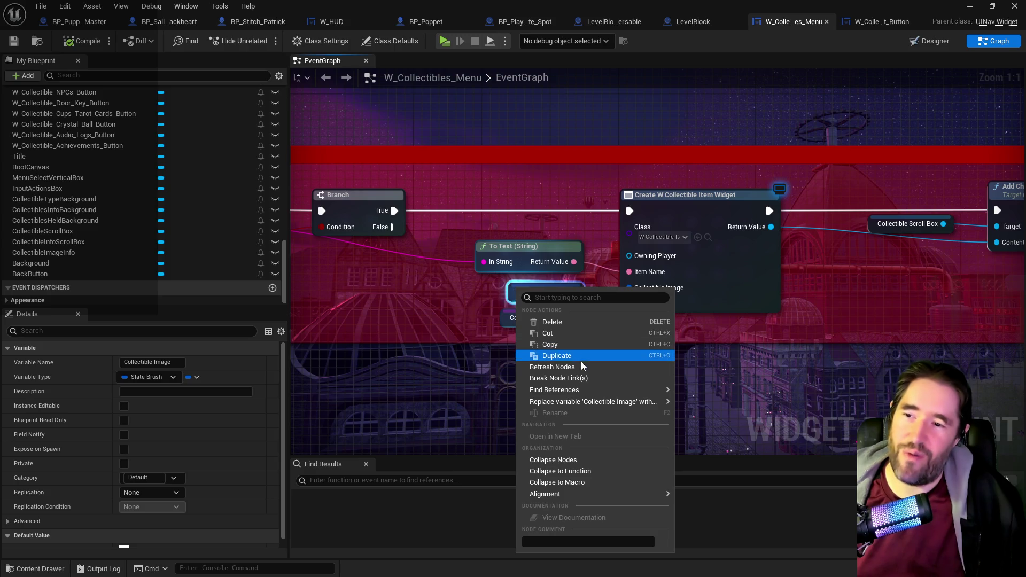
mouse_move(588, 390)
click(700, 398)
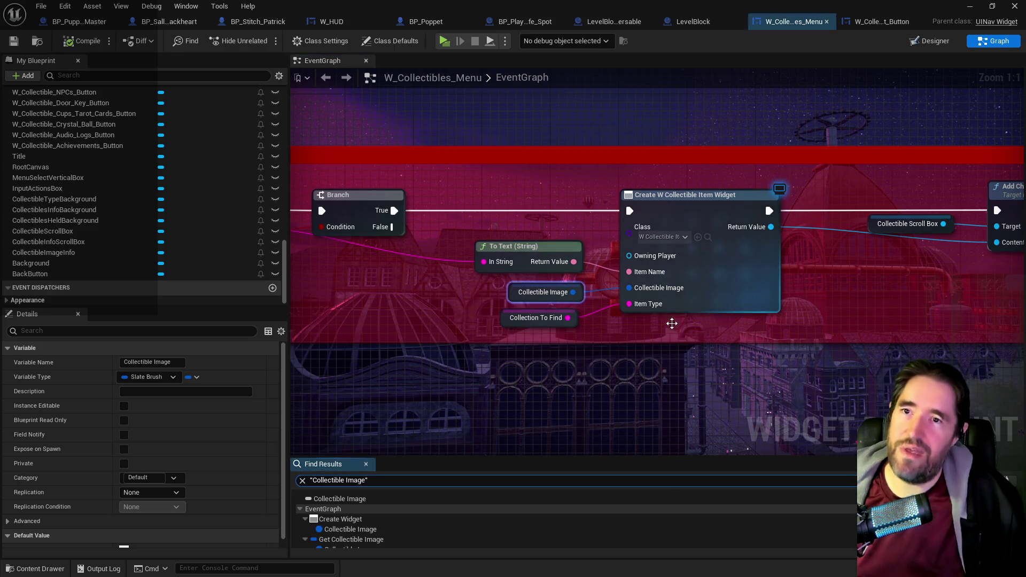
scroll(362, 530, down, 1)
- Jump to the Get Collectible Image reference, then to a node that sets Collectible Image
click(350, 532)
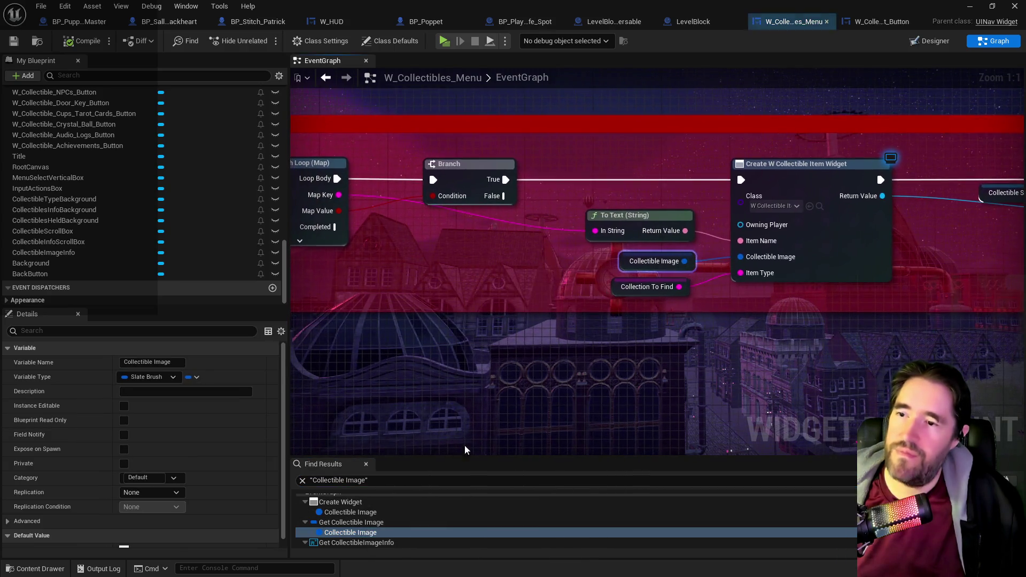
scroll(363, 515, down, 5)
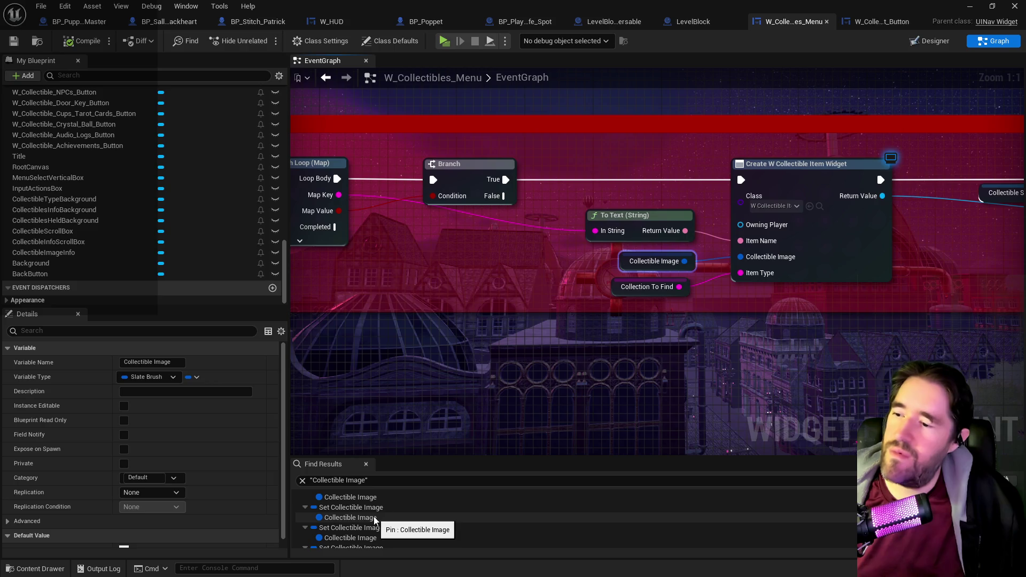
scroll(374, 518, down, 1)
click(360, 514)
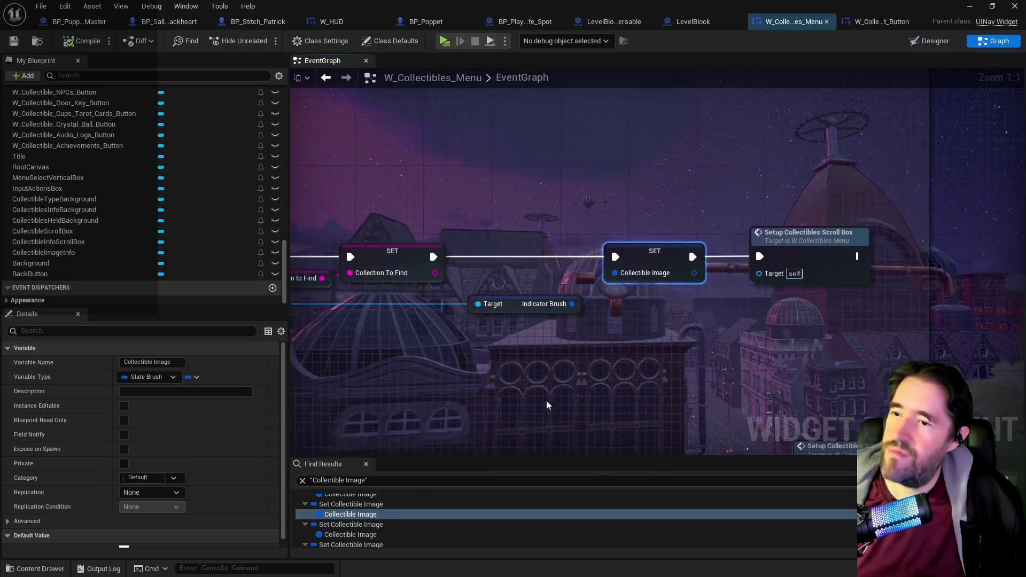
scroll(616, 331, down, 2)
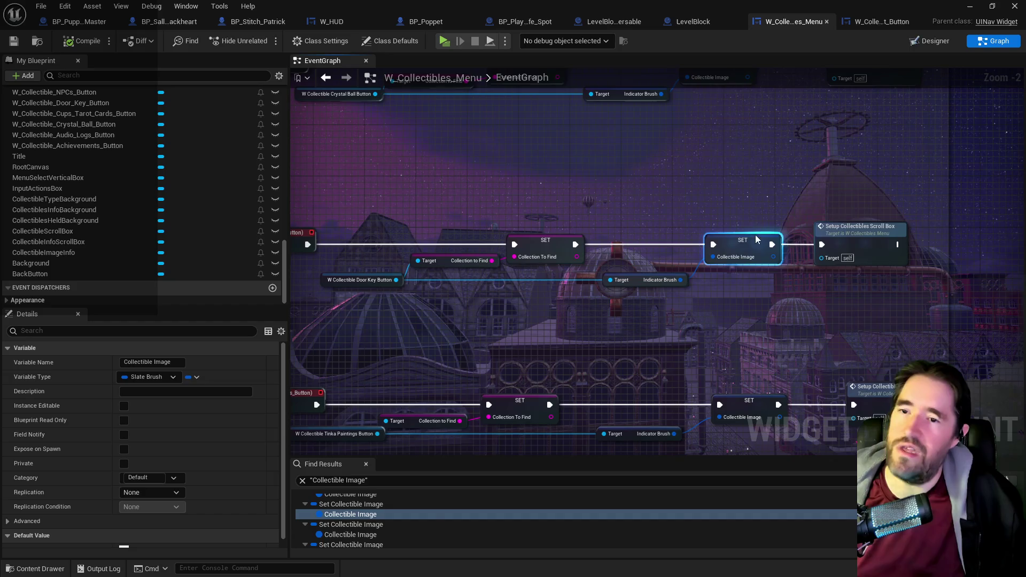
scroll(756, 239, down, 1)
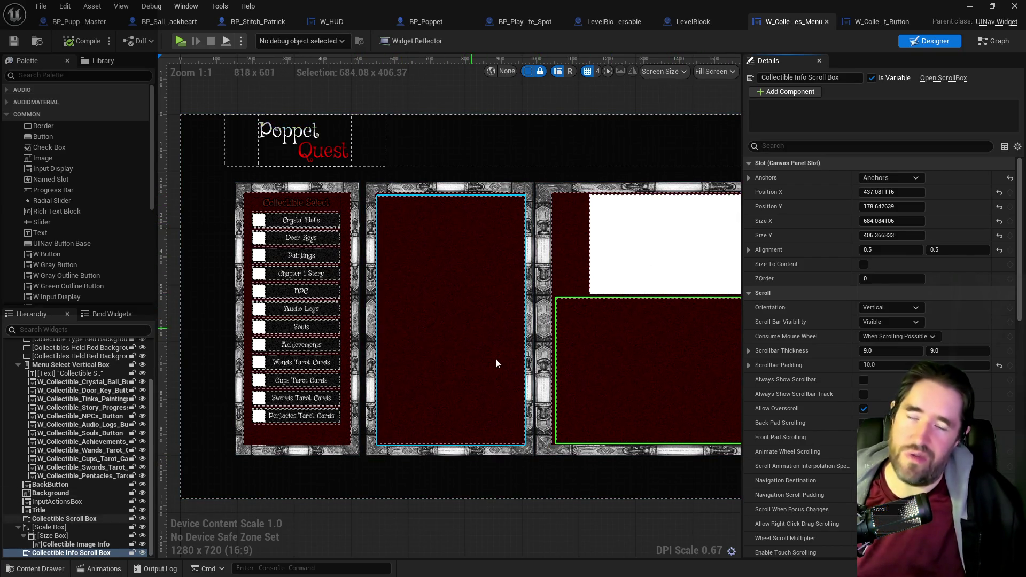
drag(531, 472, 447, 467)
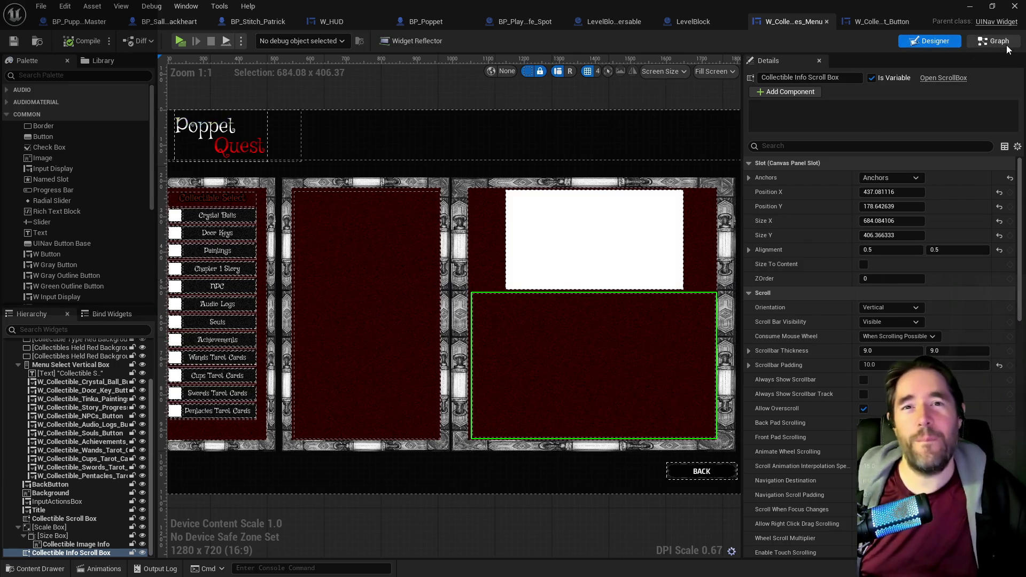
key(ctrl+shift+g)
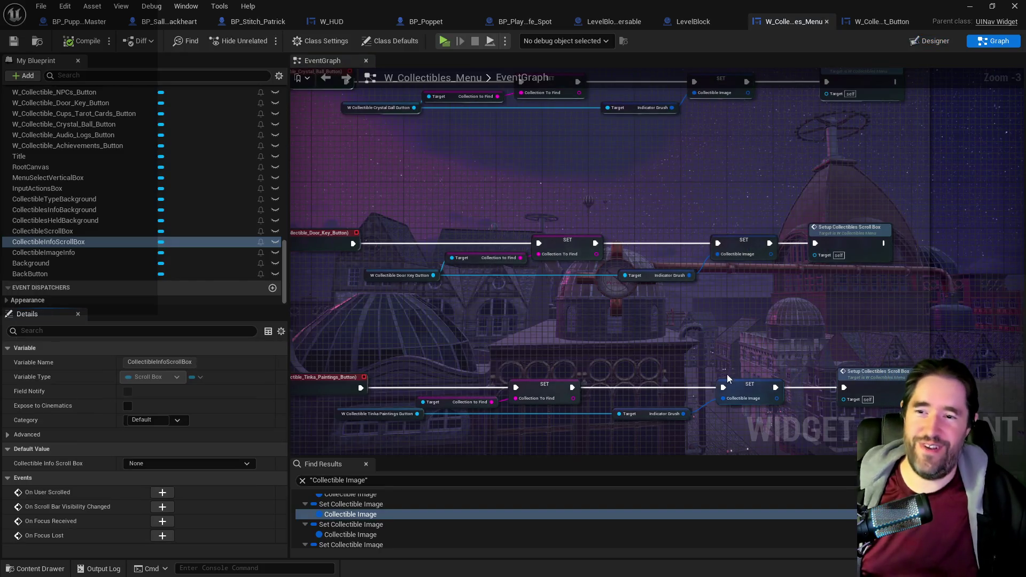
- Open the W_Collectible_Select_Button blueprint and view its Designer layout
mouse_move(598, 273)
mouse_down()
mouse_move(526, 422)
mouse_move(749, 260)
mouse_up()
double_click(830, 229)
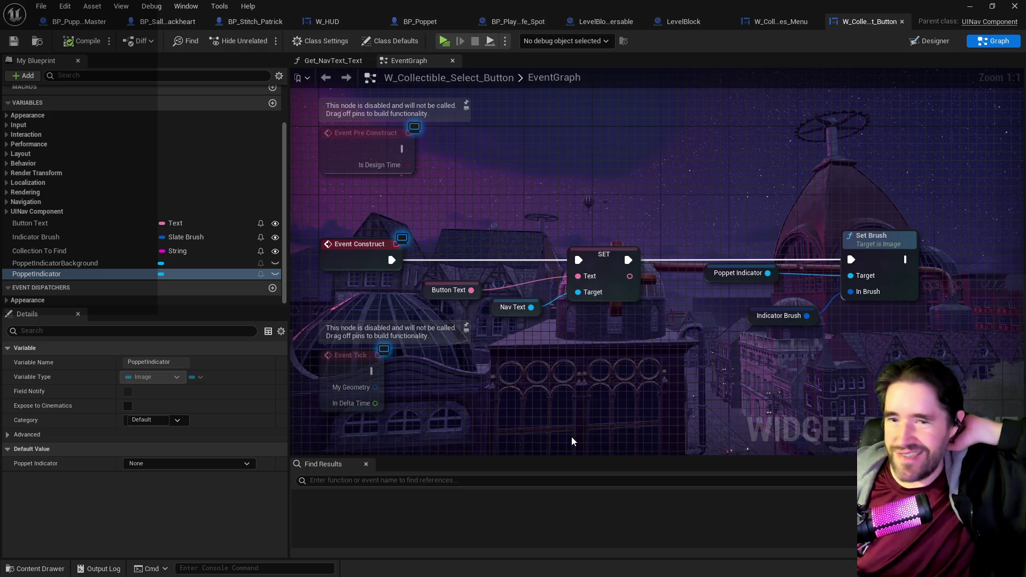
click(929, 41)
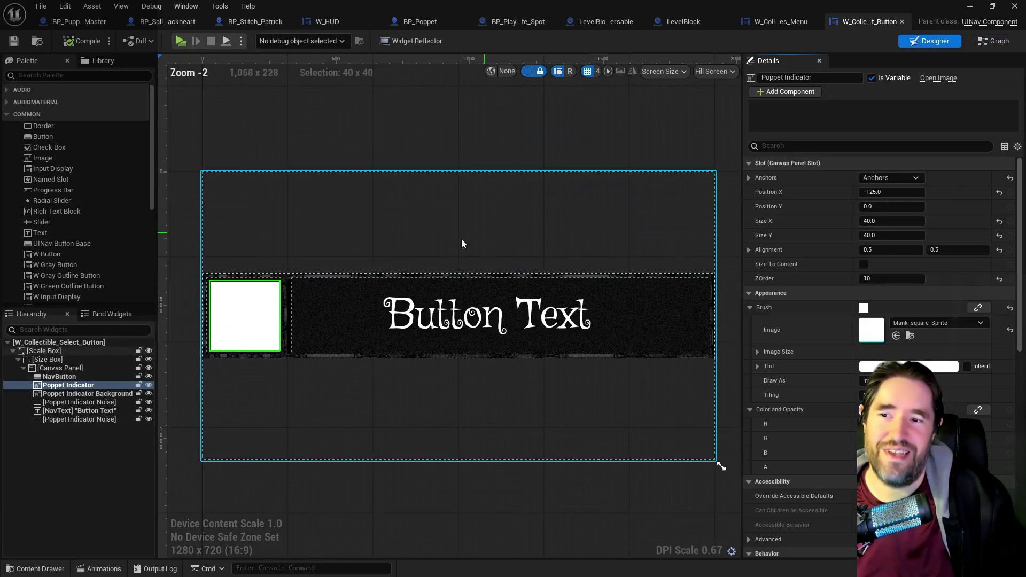
- Return to W_Collectibles_Menu, restoring, moving and re-maximizing the blueprint window
click(776, 21)
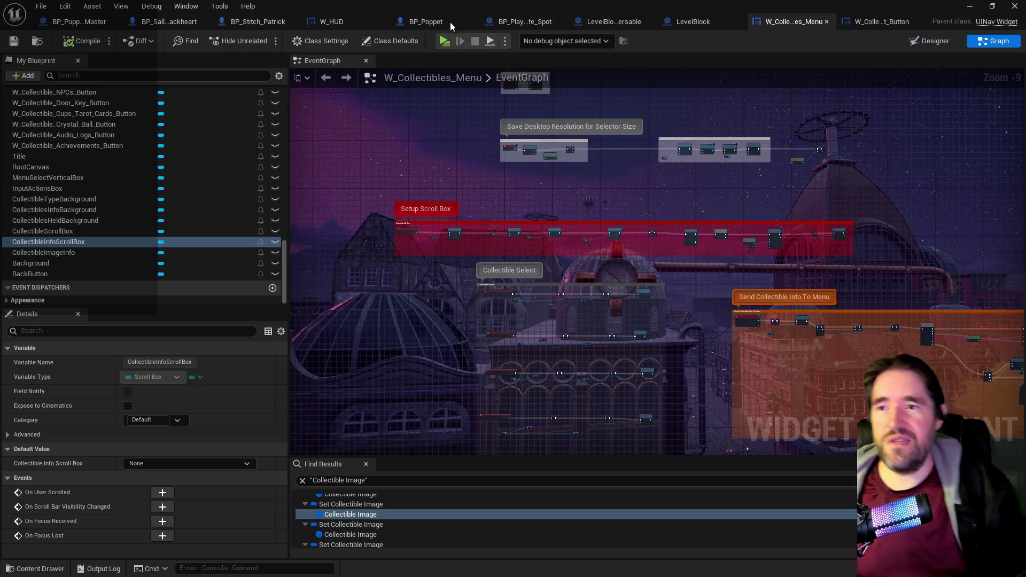
double_click(661, 12)
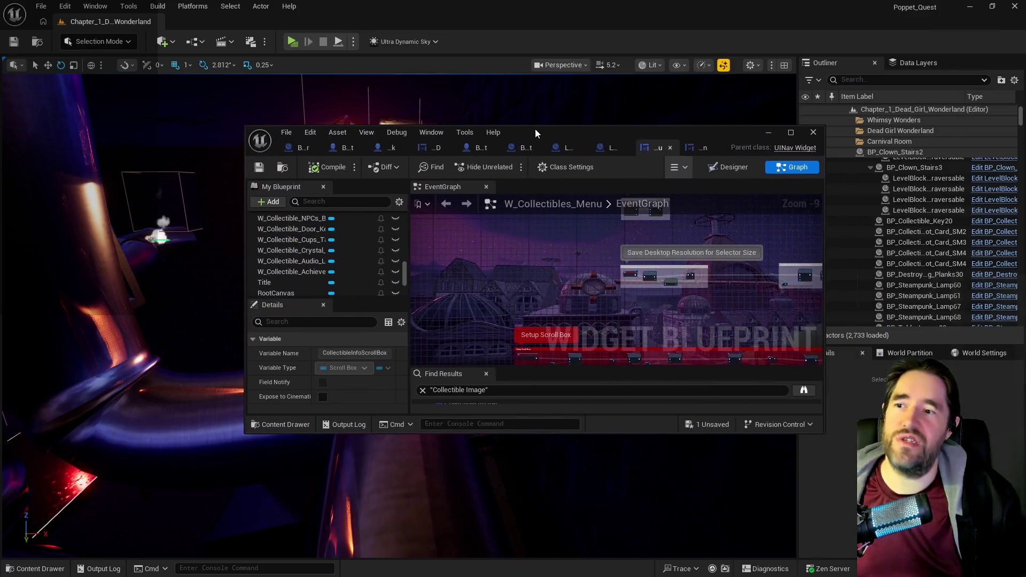
drag(534, 129, 391, 130)
double_click(392, 130)
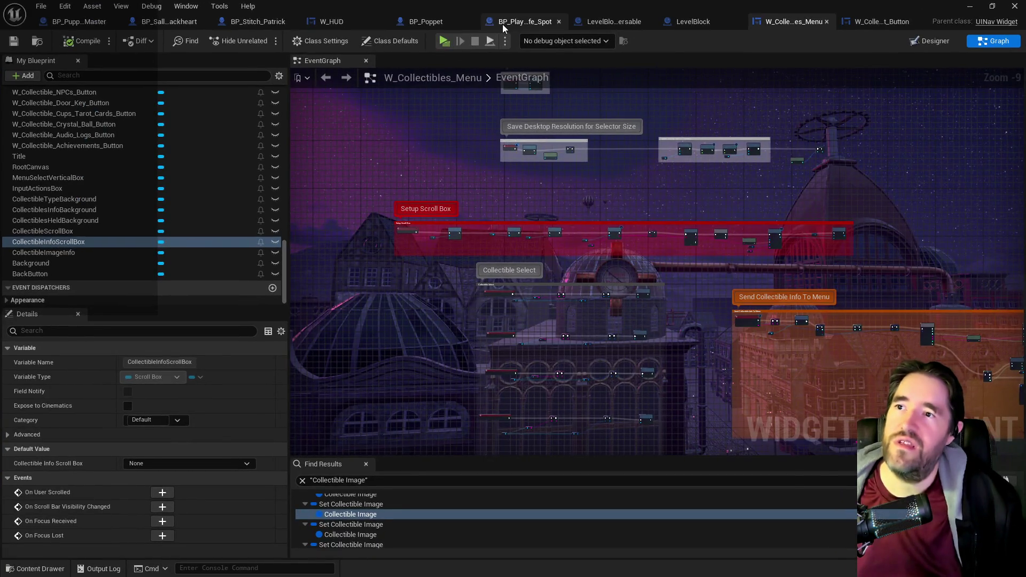
- Visit the BP_Play_RoomSafe_Spot and BP_Poppet tabs, then reopen W_Collectibles_Menu's Designer
click(502, 24)
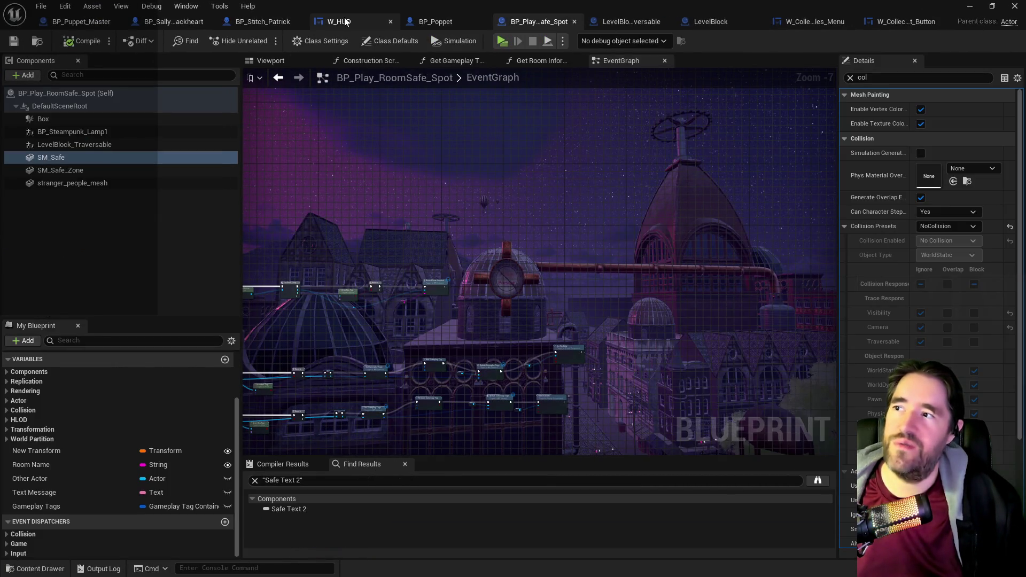
click(418, 20)
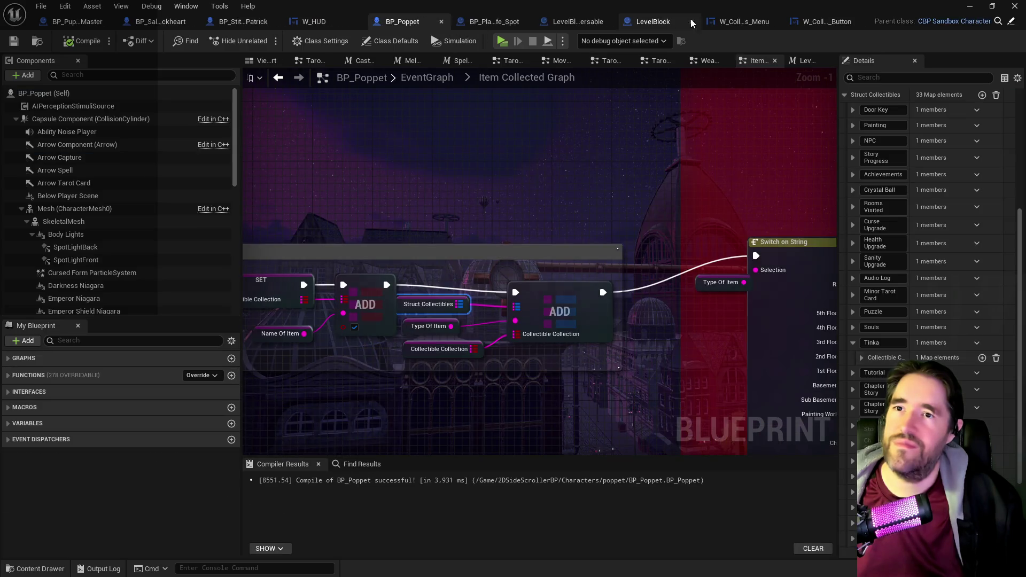
click(736, 24)
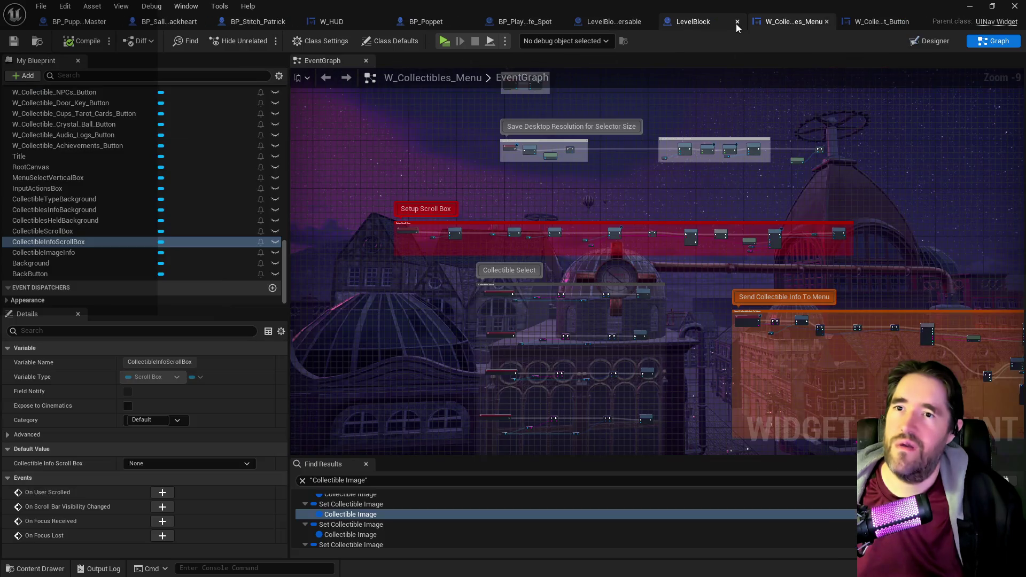
click(919, 44)
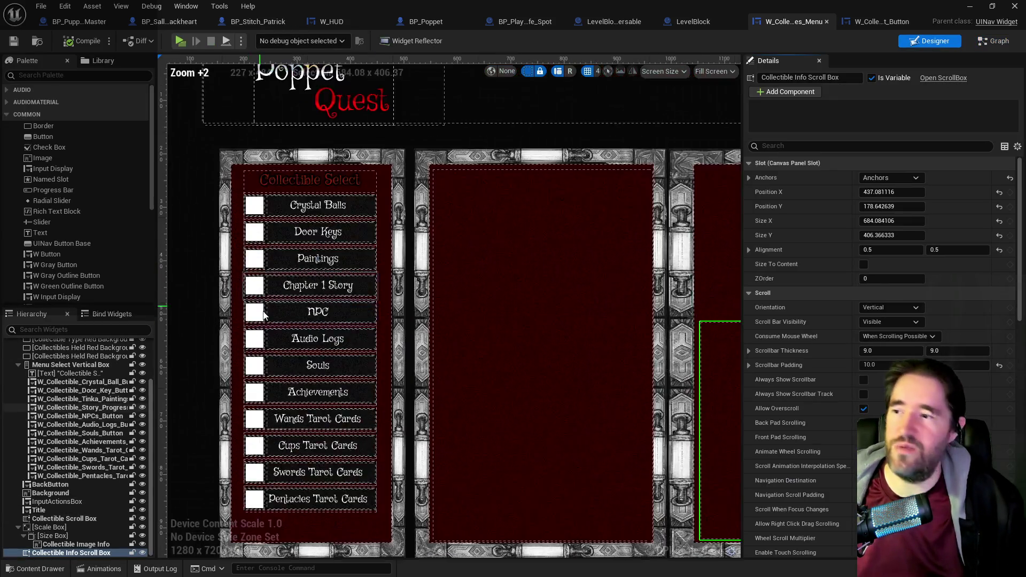
- Delete the Crystal Ball handler's SET and Setup Collectibles Scroll Box nodes
click(350, 205)
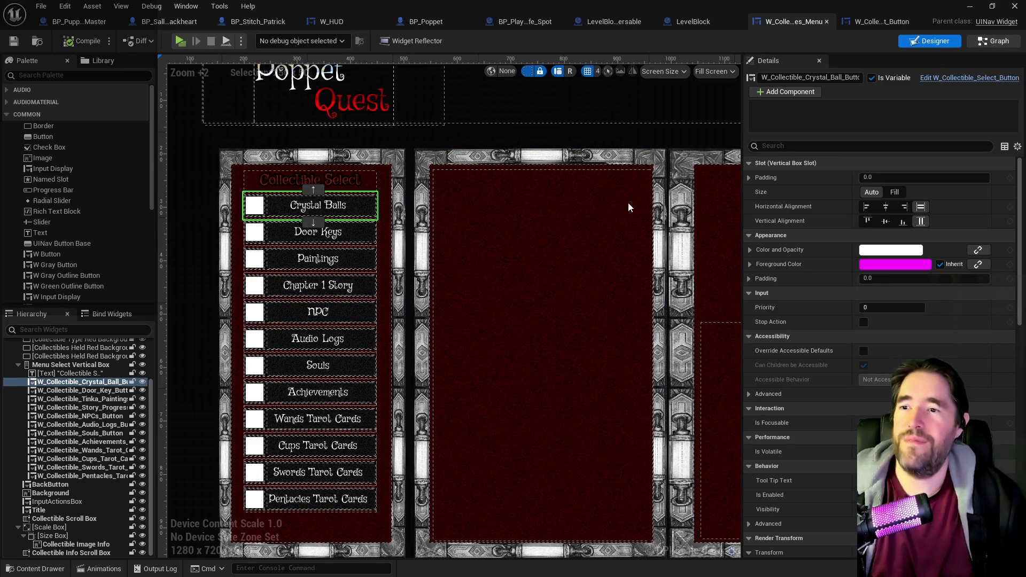
scroll(506, 306, up, 6)
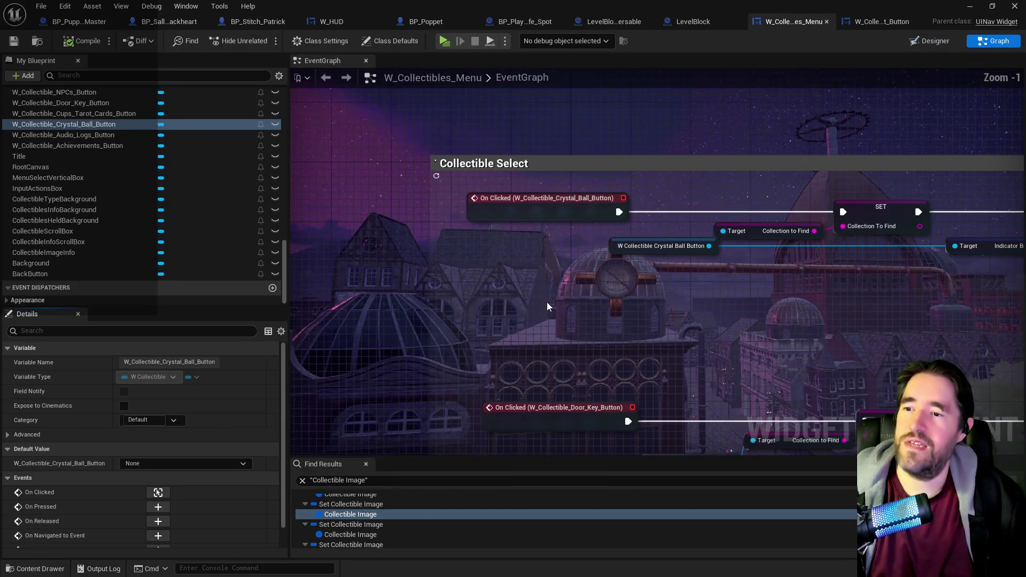
mouse_move(465, 272)
mouse_down()
mouse_move(760, 226)
mouse_move(1005, 230)
mouse_move(742, 237)
mouse_up()
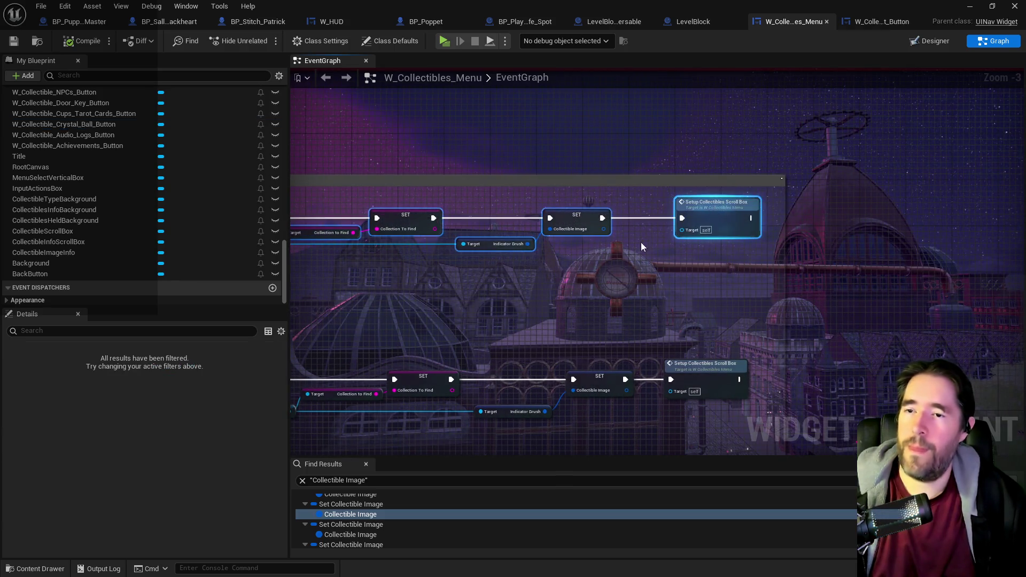
key(Delete)
- Delete the lower handler node chain and return to the Designer view
scroll(690, 258, up, 1)
mouse_move(689, 259)
mouse_down()
mouse_move(678, 201)
mouse_move(604, 133)
mouse_move(593, 278)
mouse_move(588, 251)
mouse_move(580, 291)
mouse_move(502, 326)
mouse_move(689, 385)
mouse_move(882, 422)
mouse_move(715, 396)
mouse_move(621, 360)
mouse_up()
key(Delete)
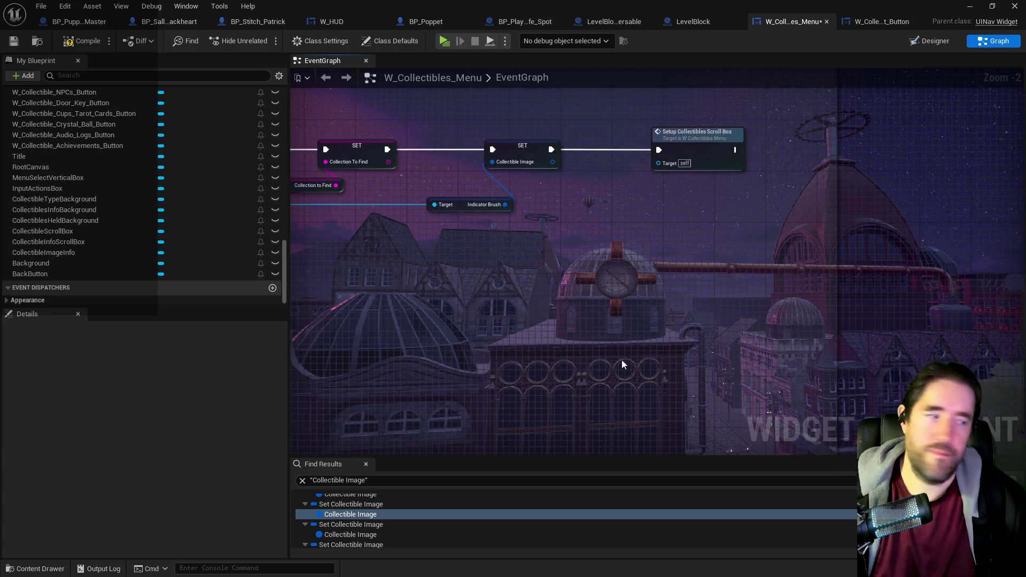
scroll(610, 349, down, 1)
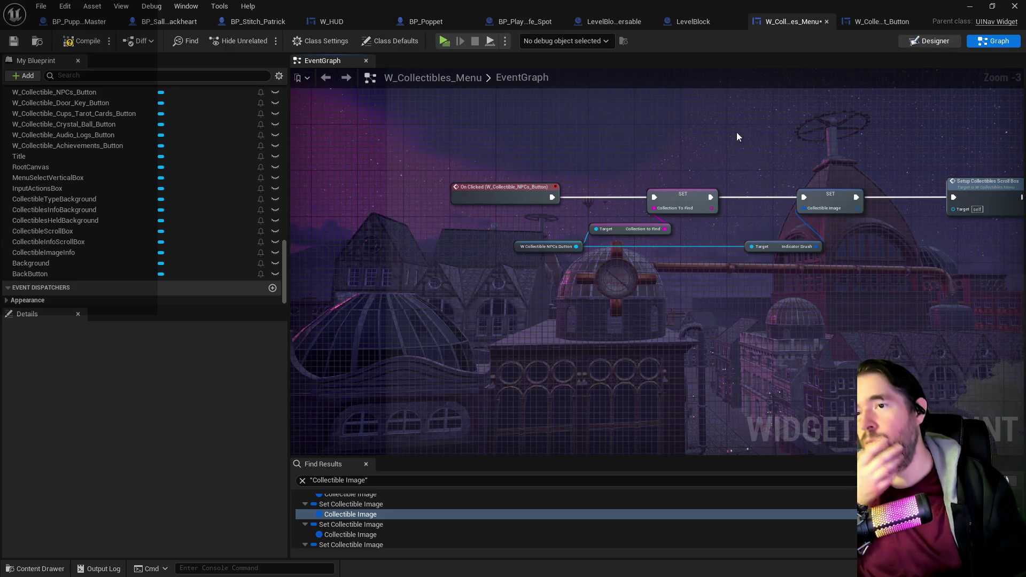
click(930, 40)
scroll(286, 248, up, 2)
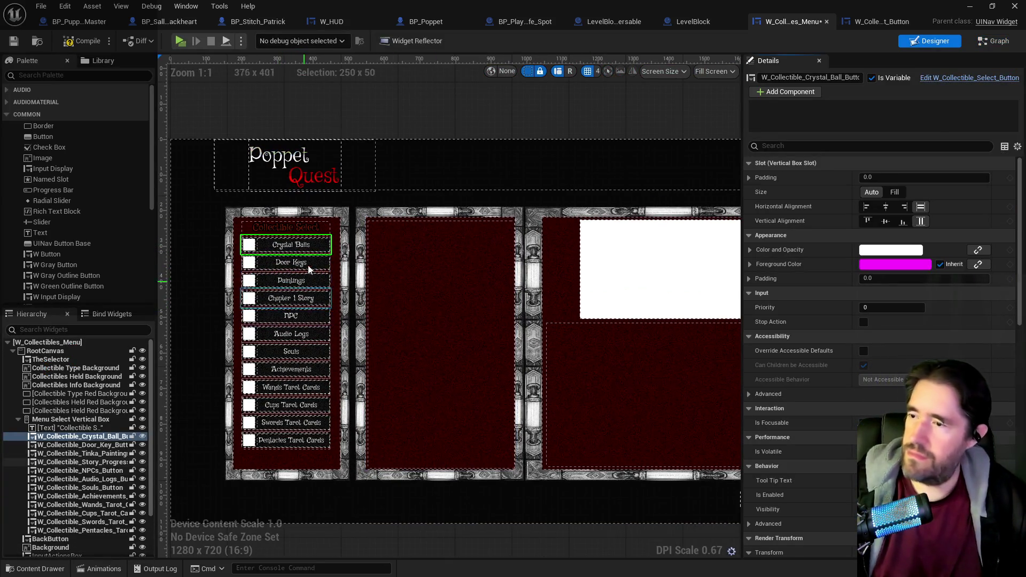
- Cut the Crystal Balls button, then the Audio Logs button, out of the category list
right_click(283, 245)
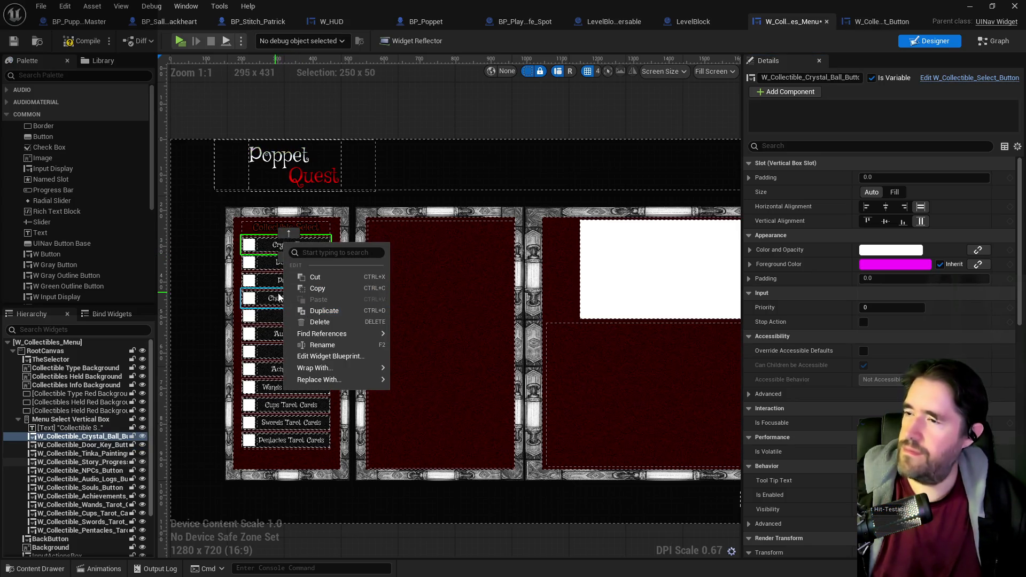
click(303, 281)
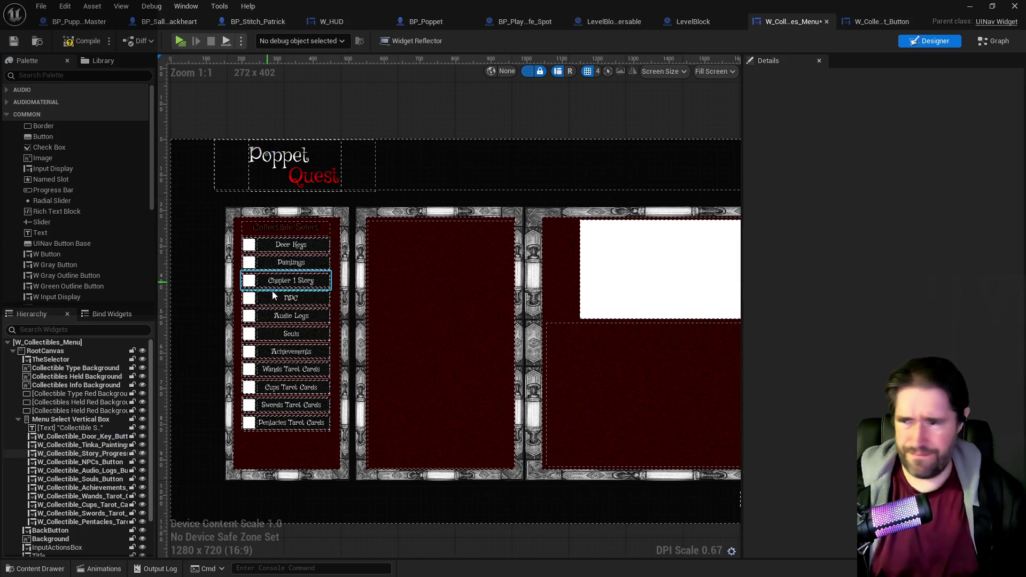
click(289, 314)
right_click(289, 315)
click(327, 348)
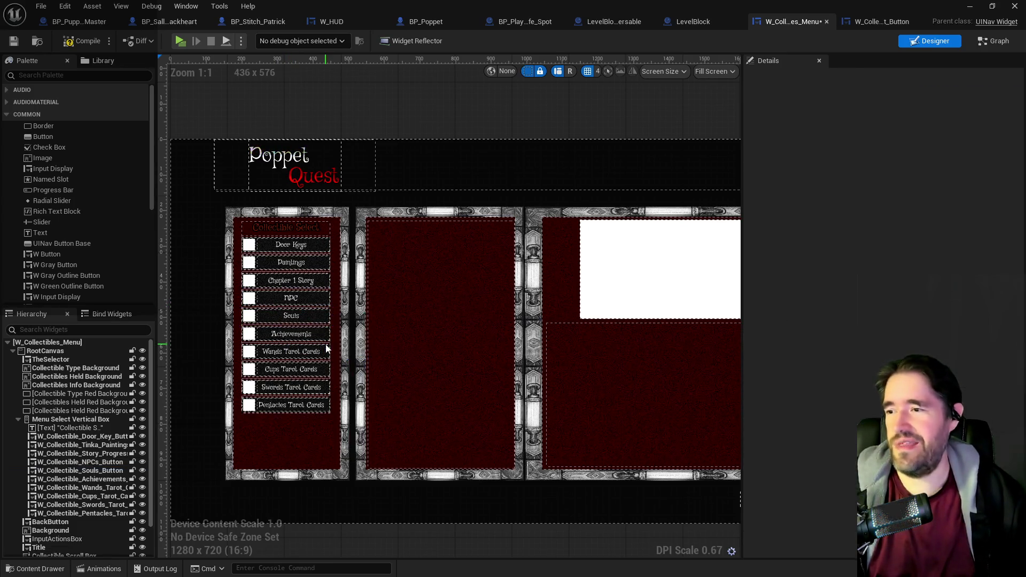
scroll(326, 348, up, 2)
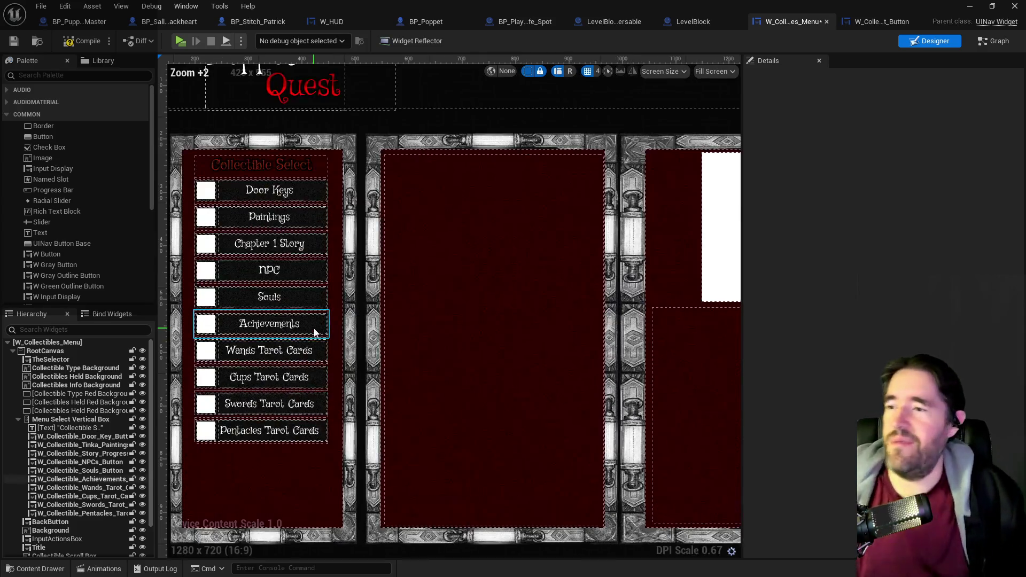
- Check the heading, vertical box and entries, moving Paintings above Door Keys and back
click(327, 169)
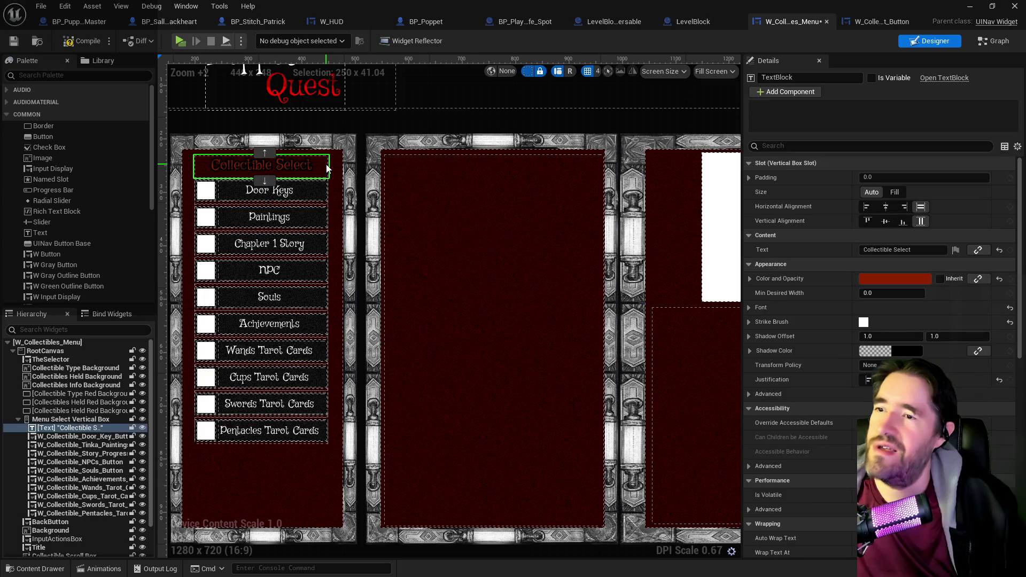
click(102, 420)
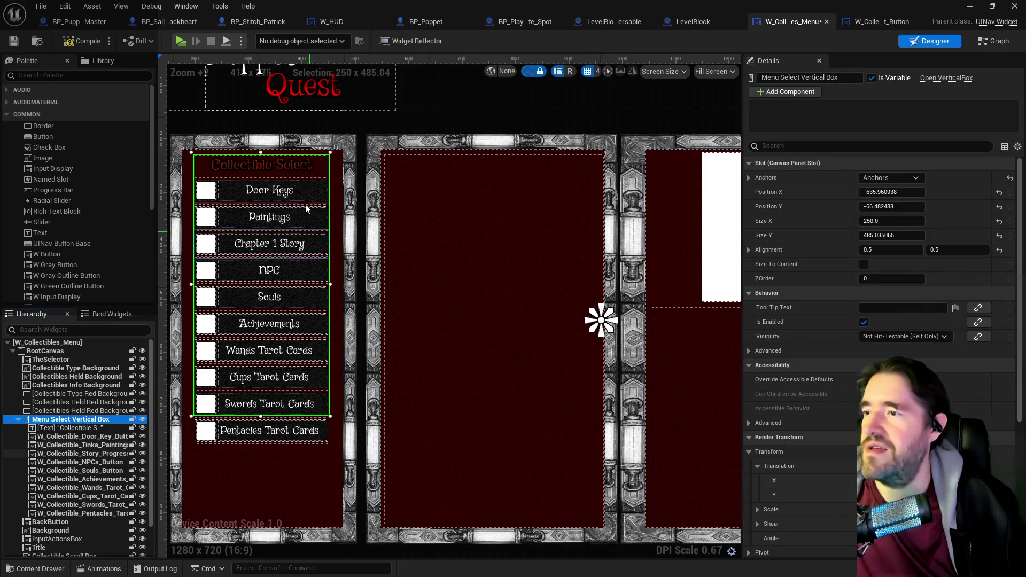
click(86, 428)
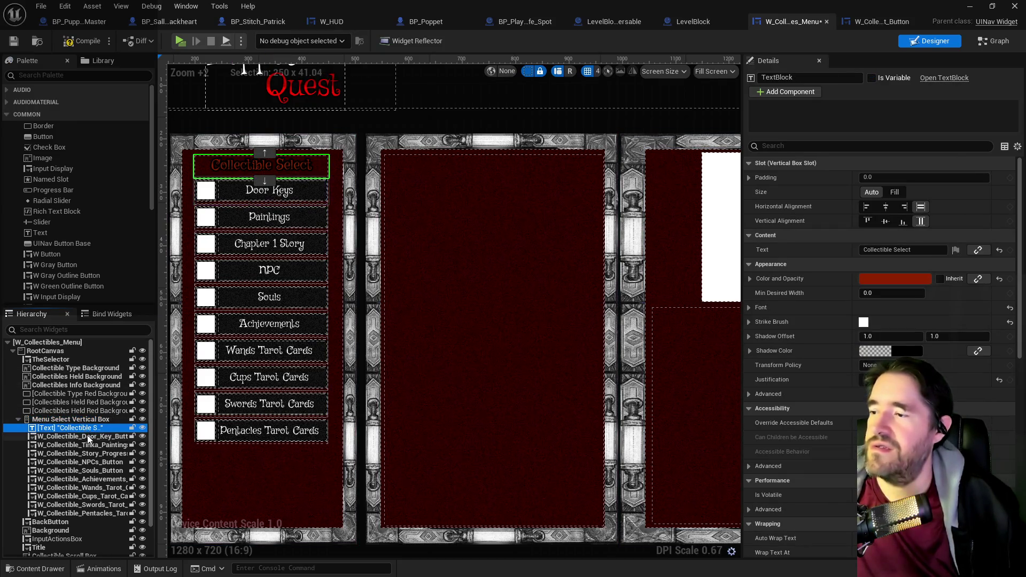
click(88, 437)
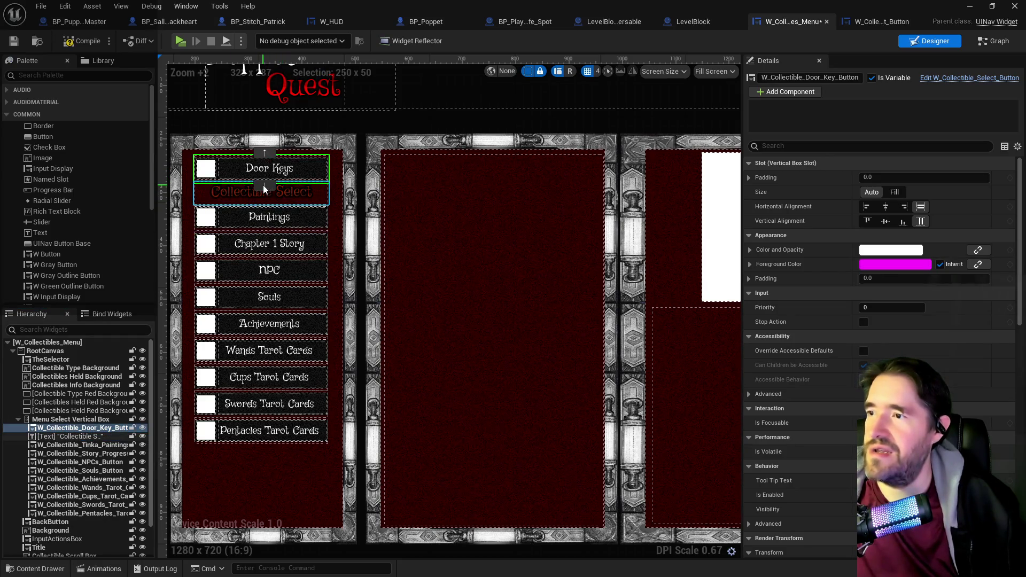
click(262, 217)
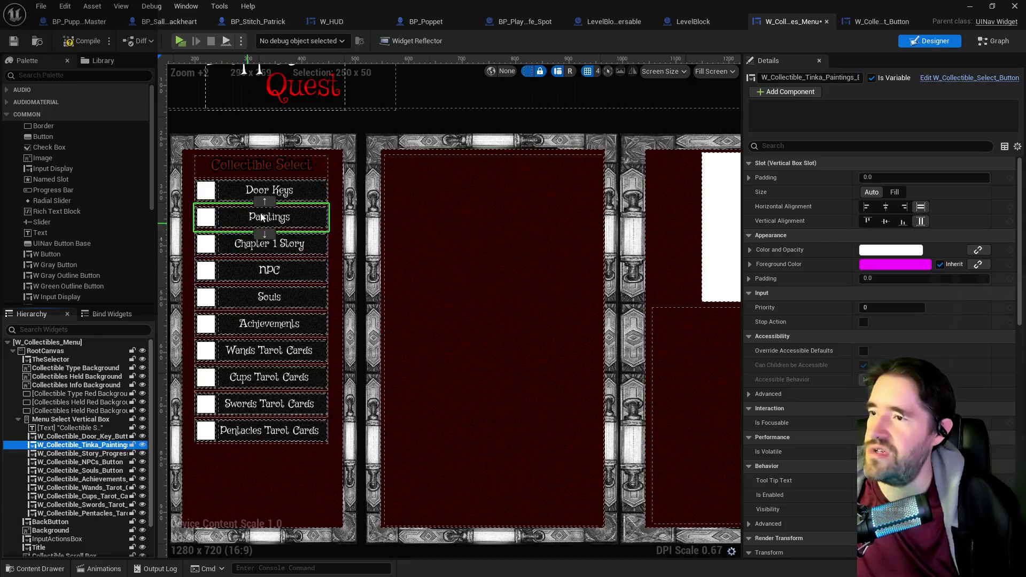
click(264, 202)
click(265, 208)
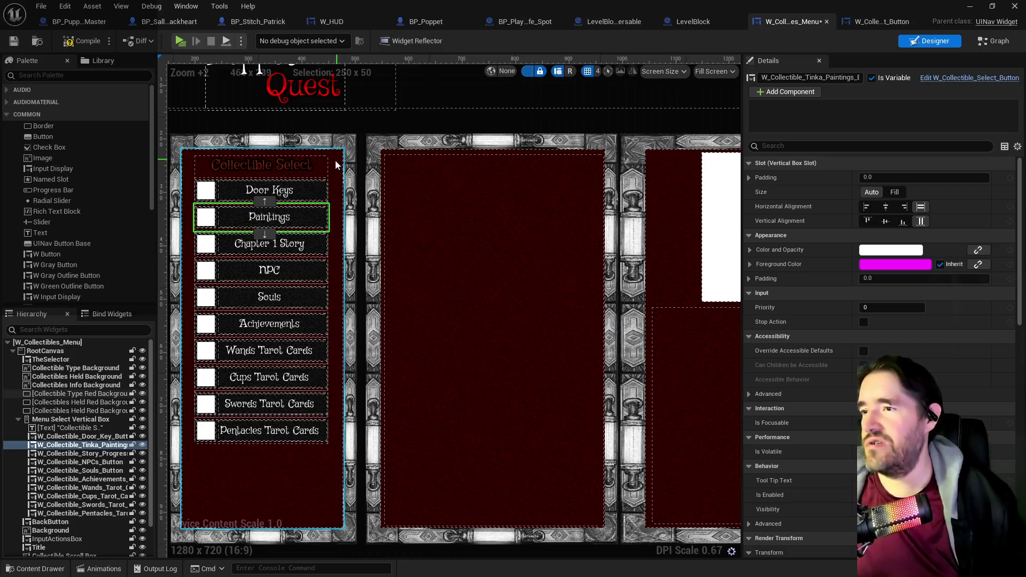
- Stretch Menu Select Vertical Box down to about 543 high to enclose Pentacles Tarot Cards
click(69, 420)
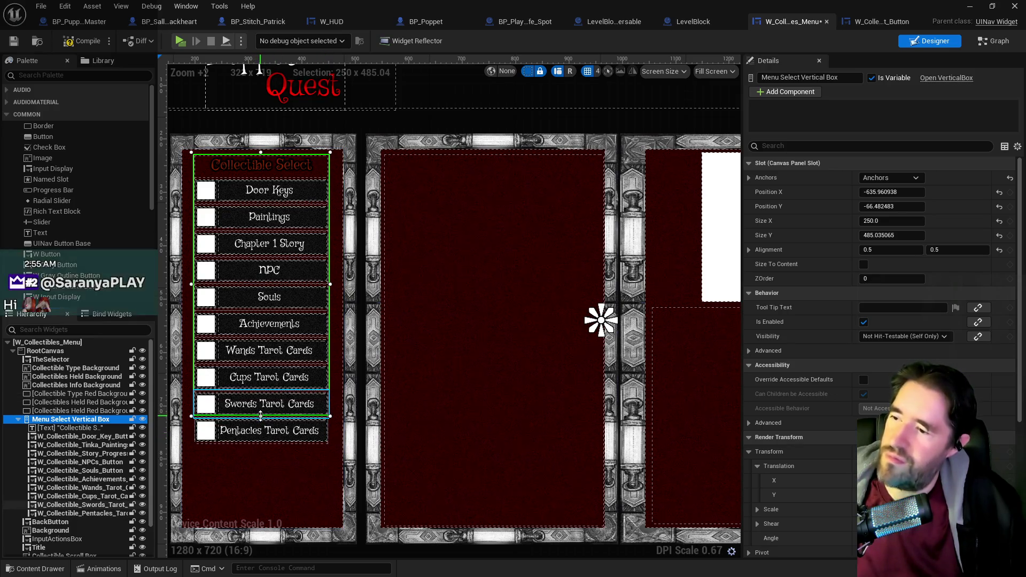
drag(261, 418, 259, 446)
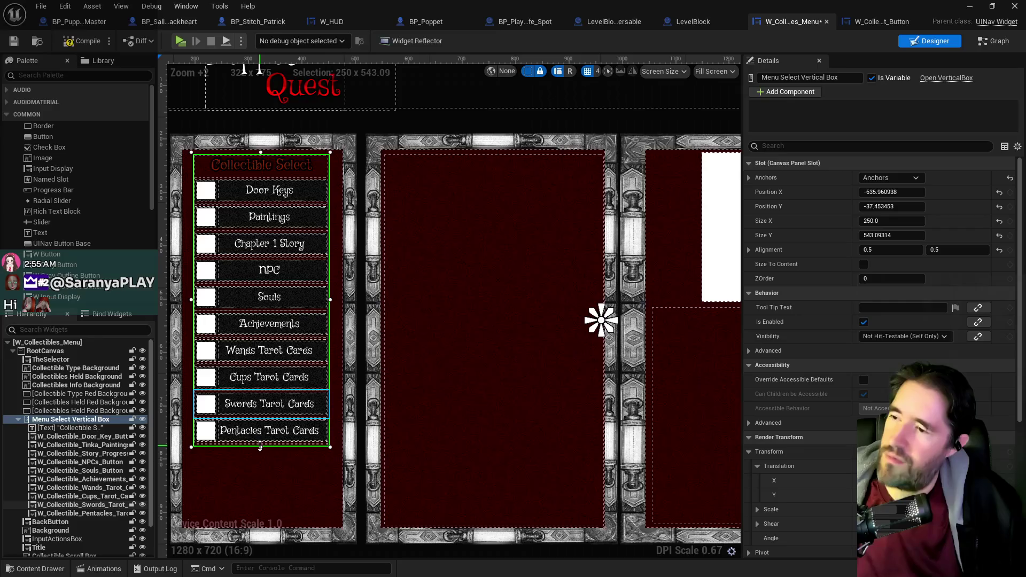
click(261, 471)
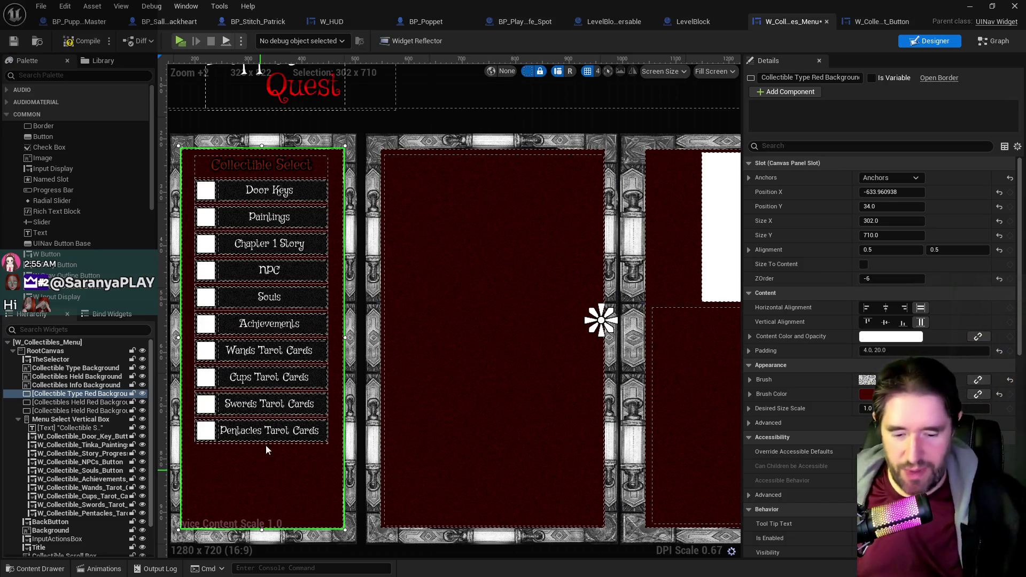
- Compile and save the menu, then move Souls down below Pentacles Tarot Cards
click(15, 42)
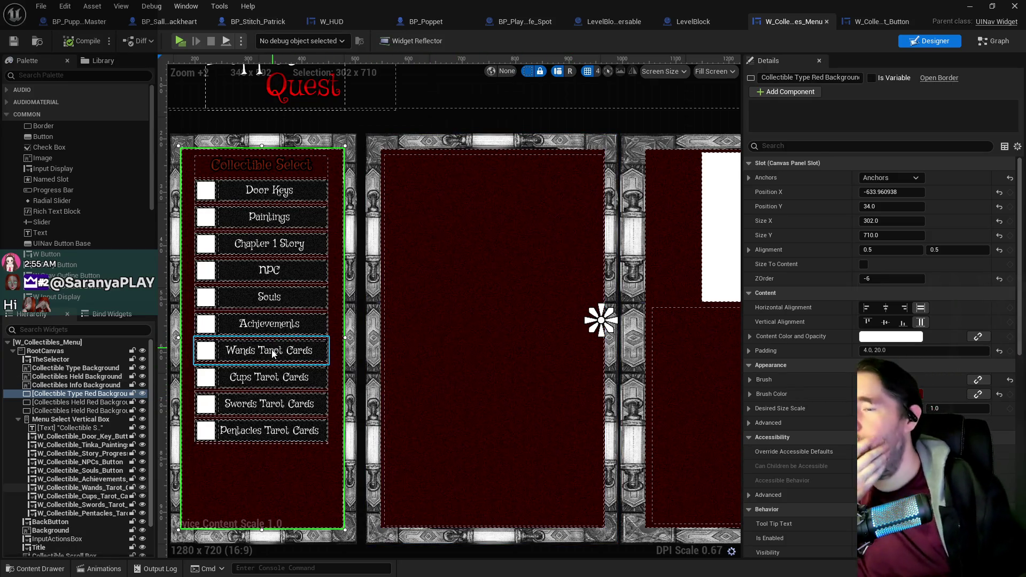
click(275, 303)
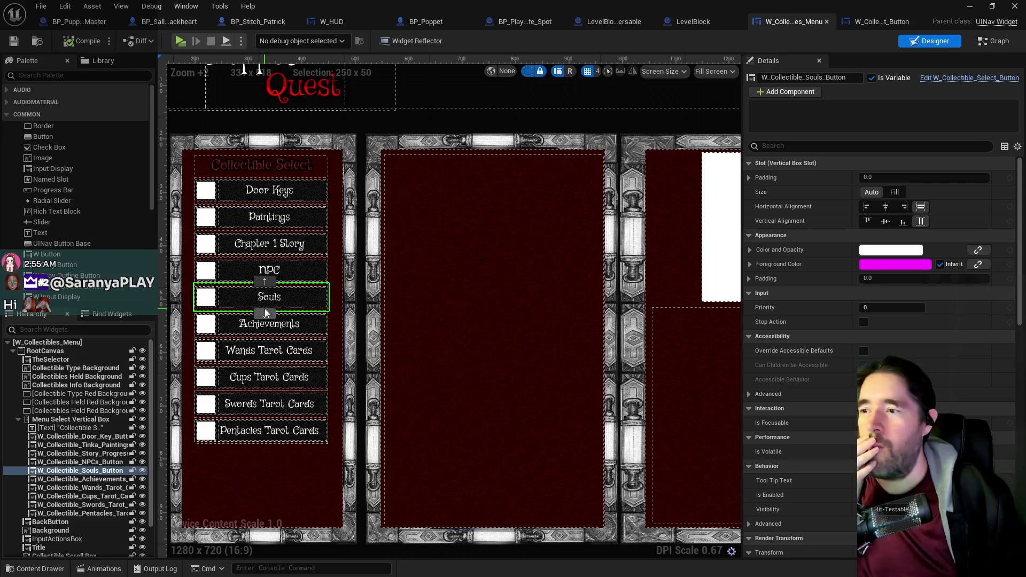
click(264, 315)
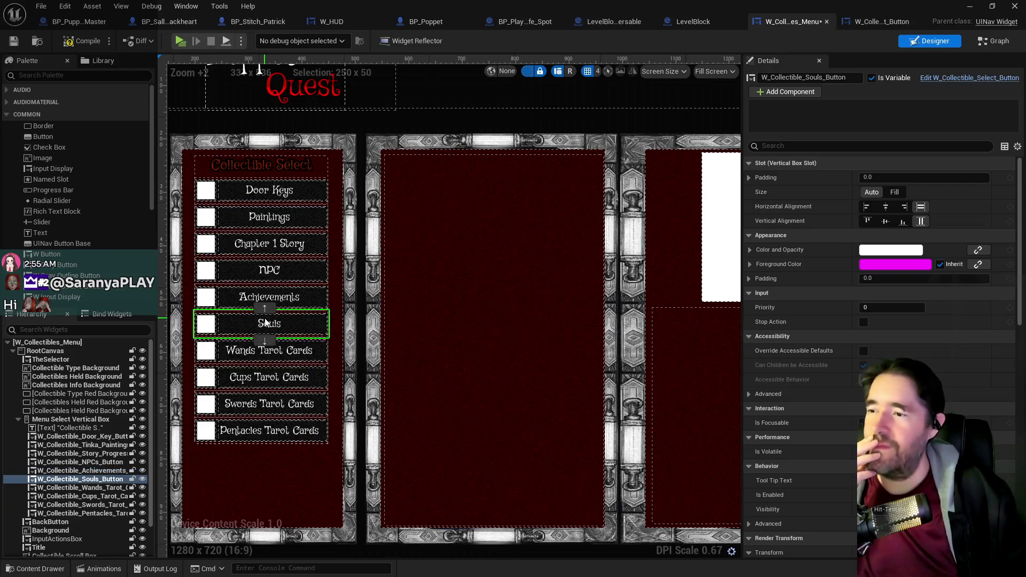
click(266, 339)
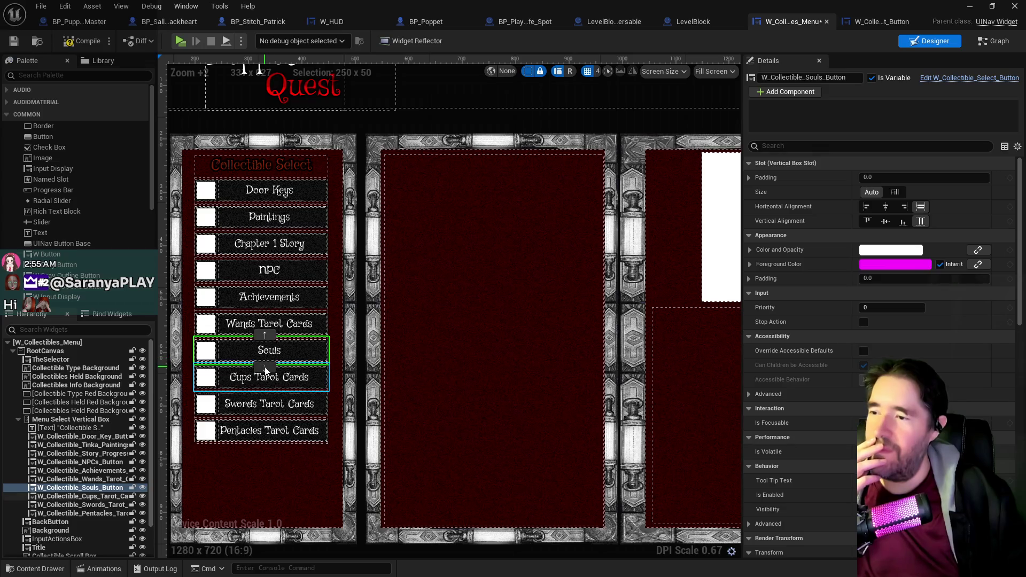
click(264, 367)
click(266, 393)
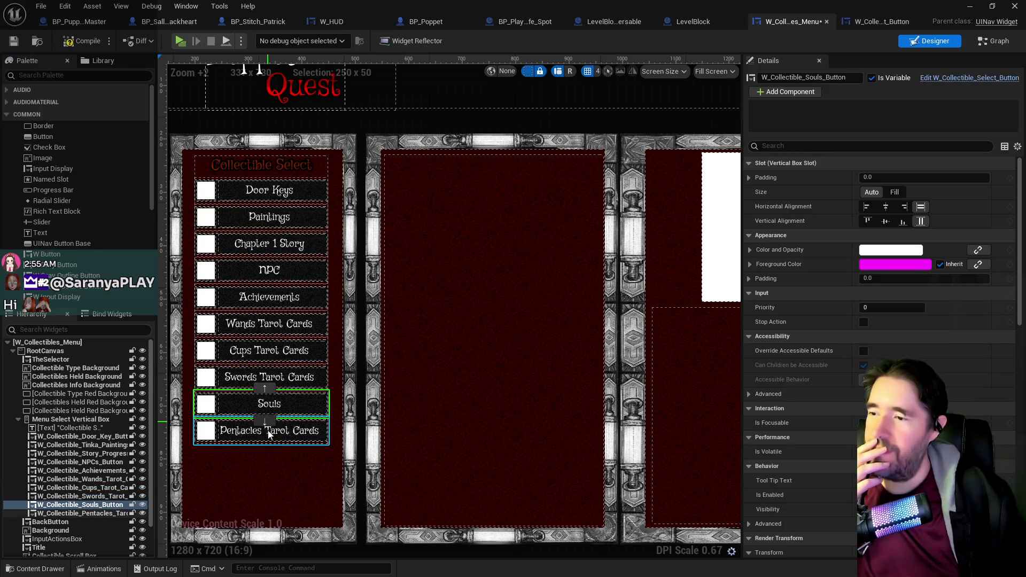
click(265, 421)
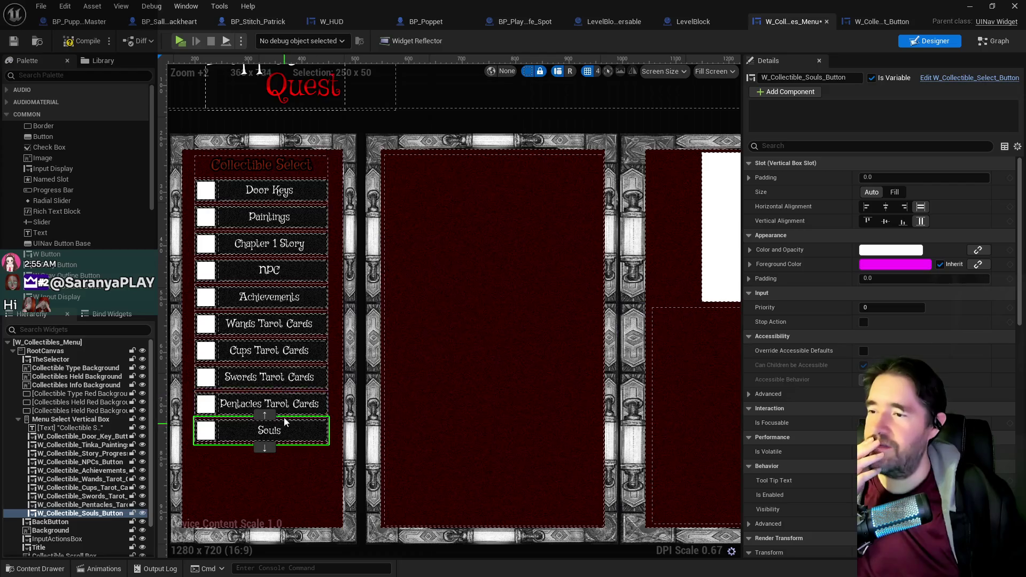
- Move Achievements down to the very bottom of the list, below Souls
click(280, 271)
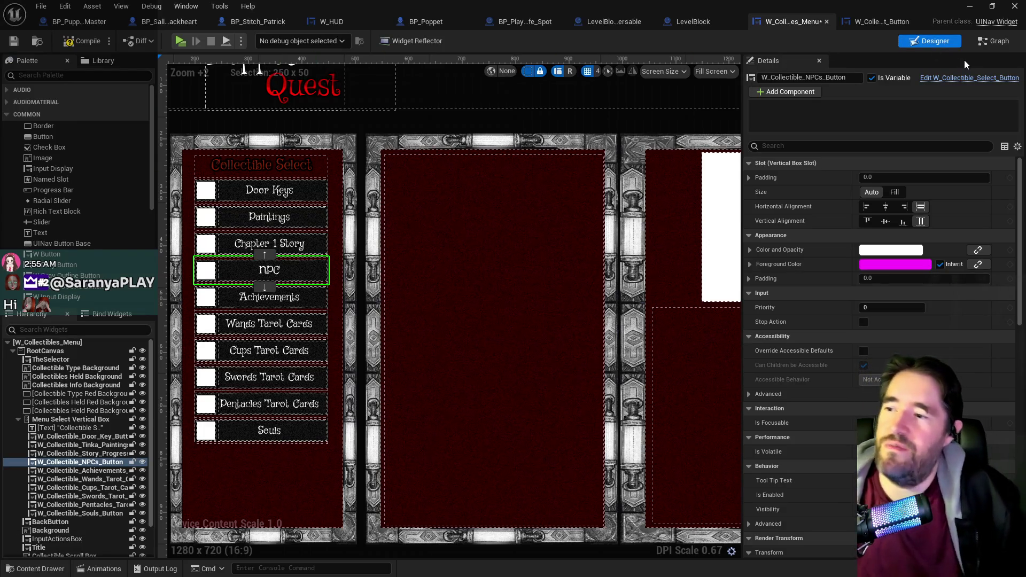
click(291, 300)
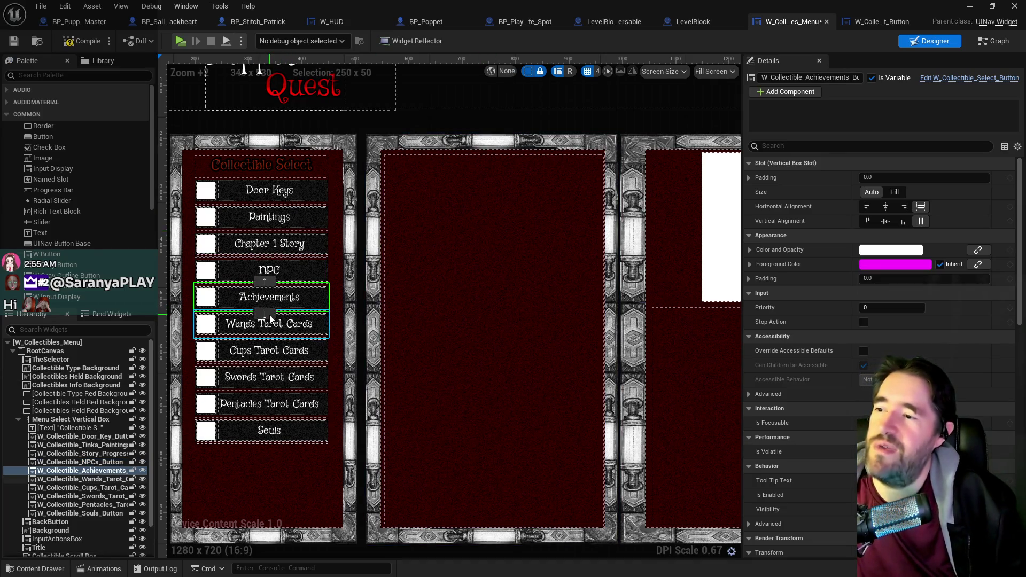
click(265, 314)
click(266, 340)
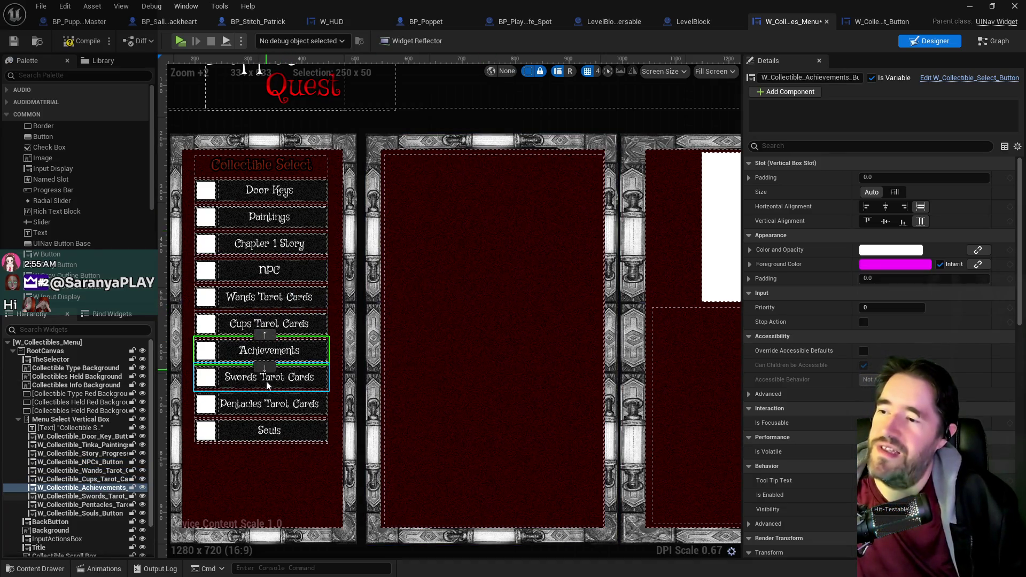
click(266, 368)
click(265, 394)
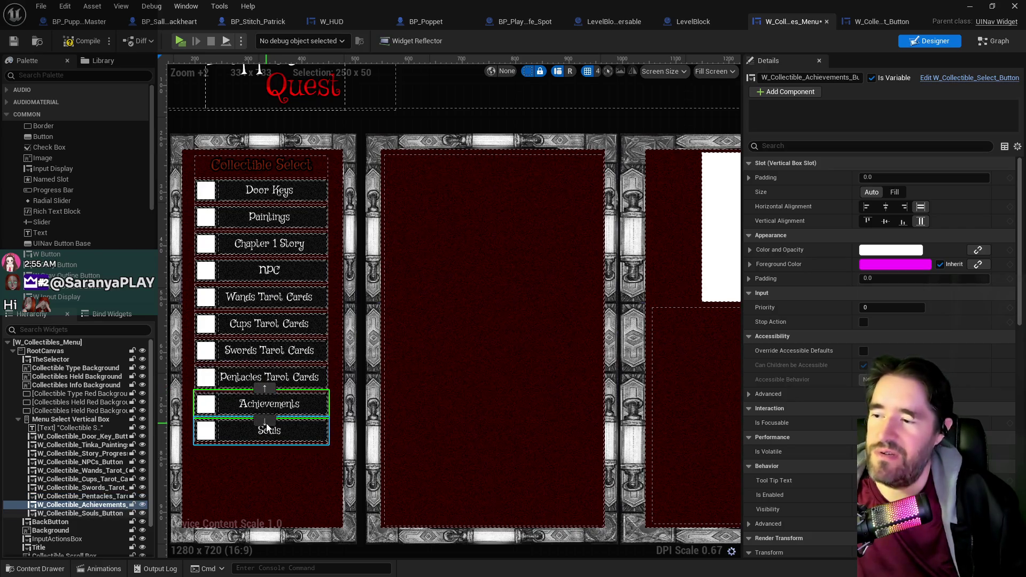
click(266, 424)
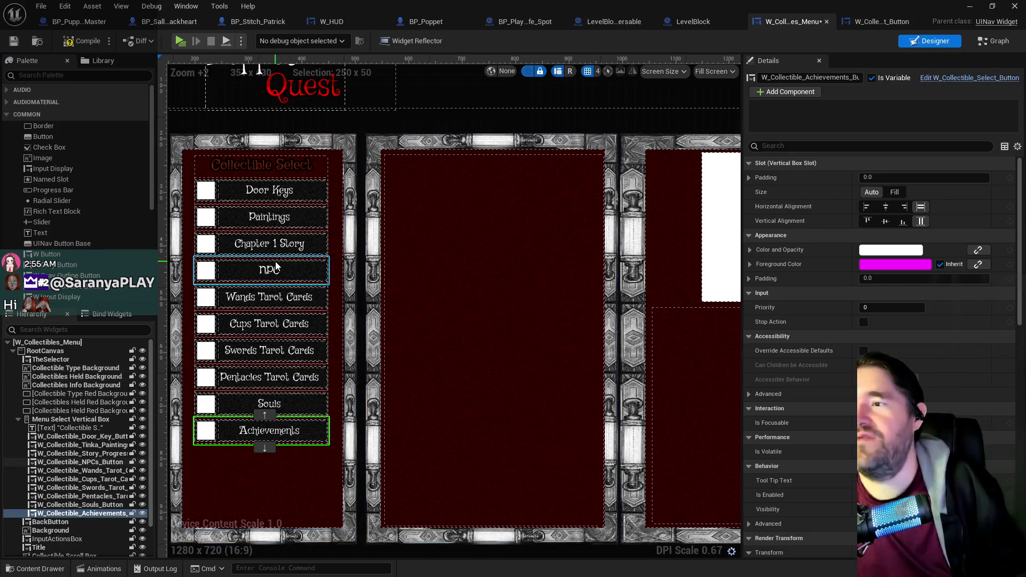
click(270, 244)
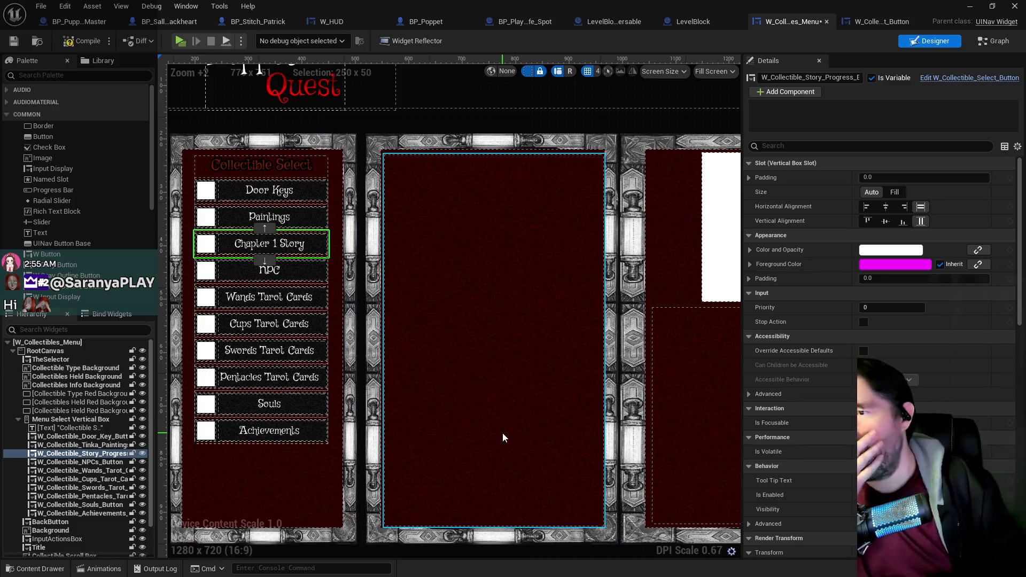
click(1010, 44)
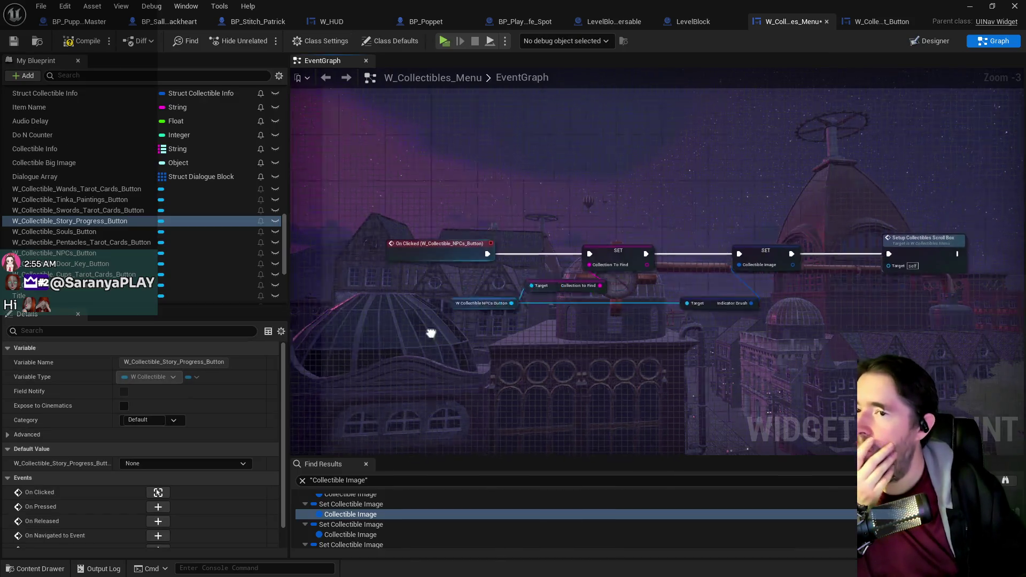
scroll(407, 354, down, 1)
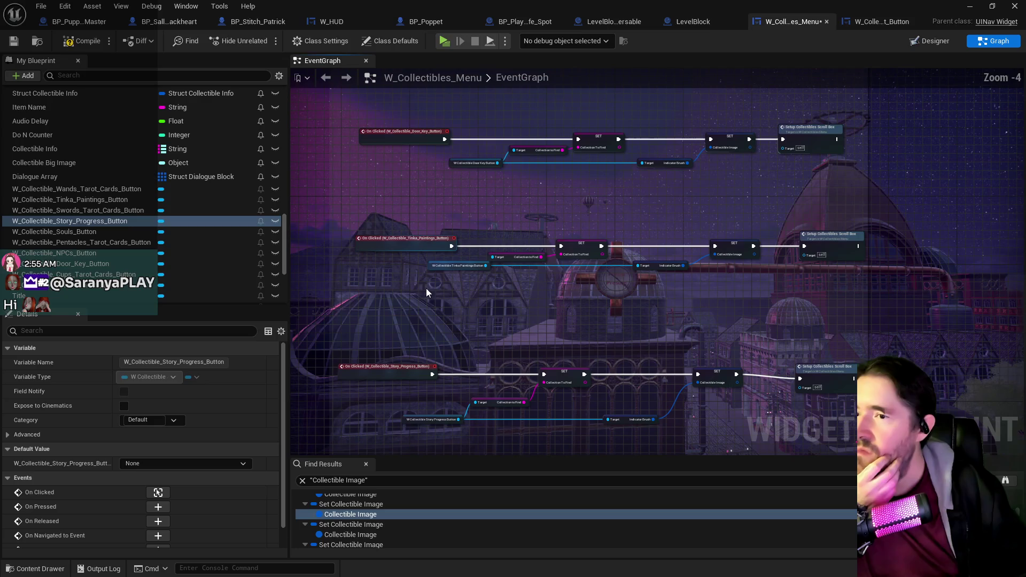
drag(435, 293, 435, 281)
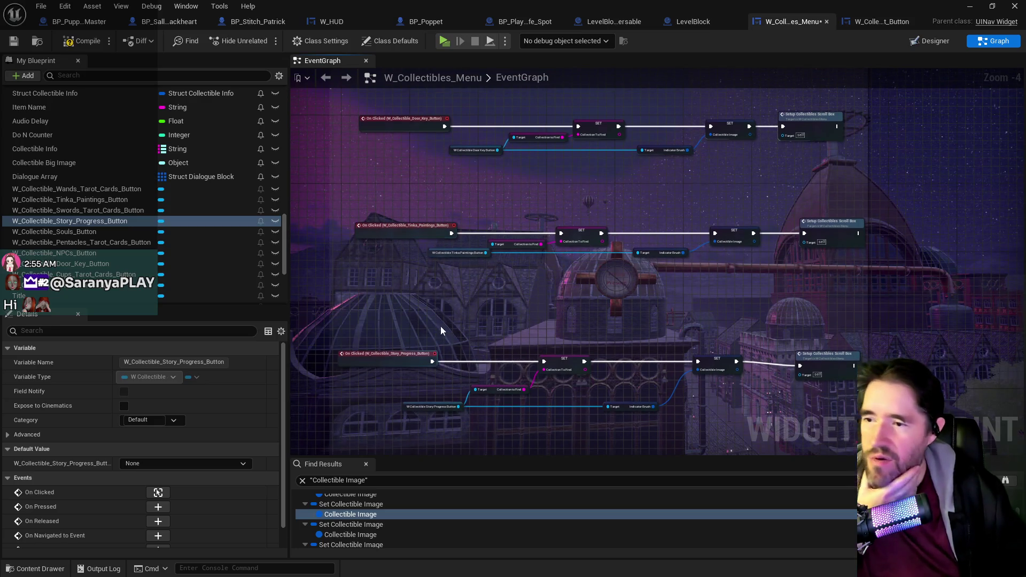
mouse_move(441, 331)
mouse_down()
mouse_move(453, 242)
mouse_move(419, 235)
mouse_up()
scroll(366, 239, up, 1)
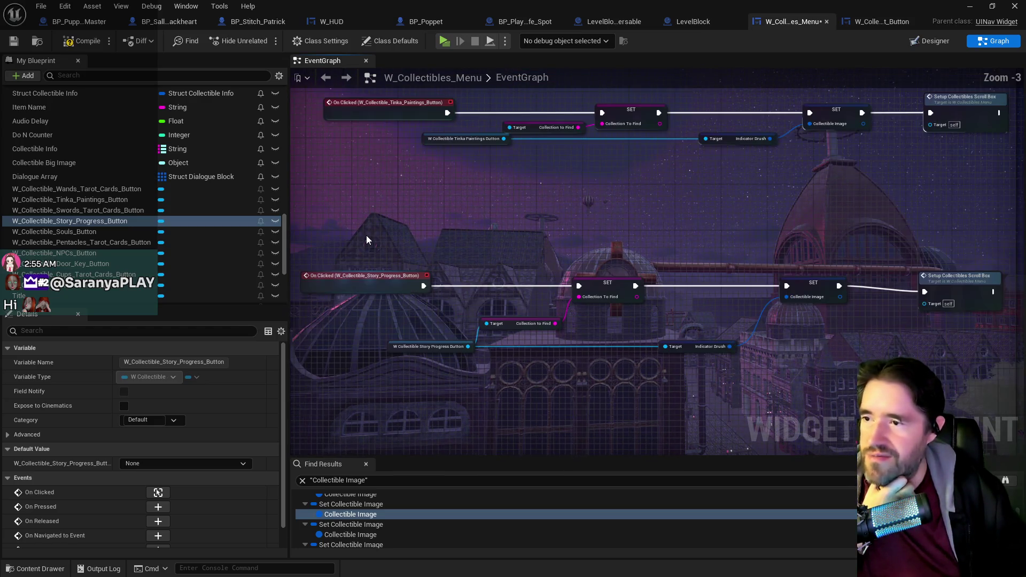
click(929, 40)
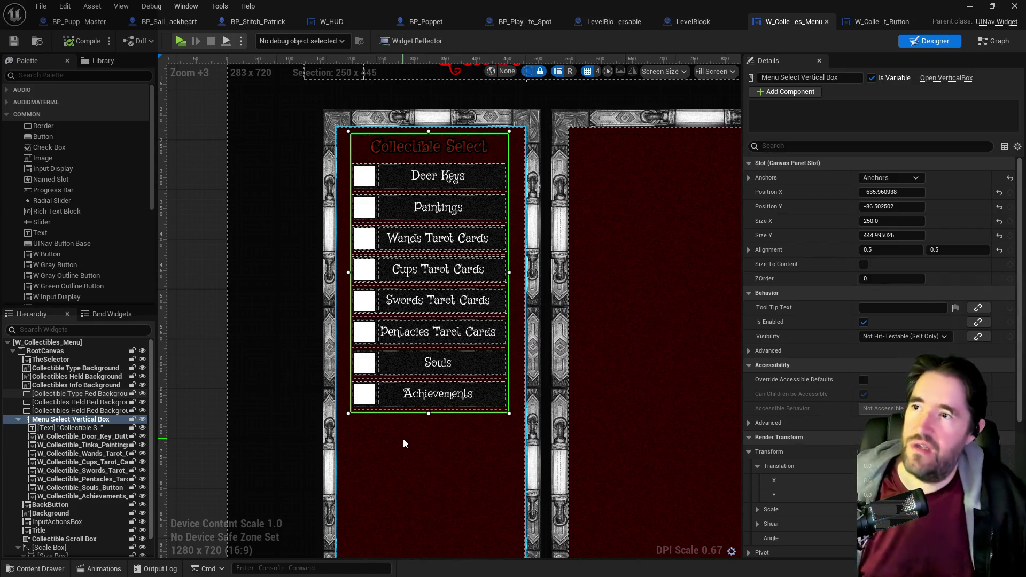
- Back in Chapter 1, inspect the Ace of Cups, Chapel and Of Pentacles tarot cards
key(alt+Tab)
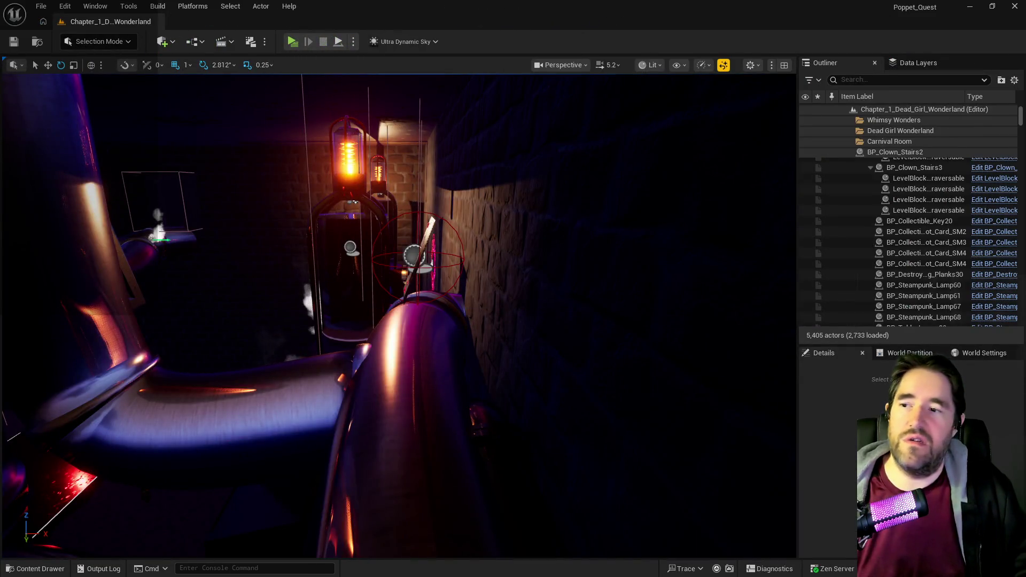
key(f)
click(492, 297)
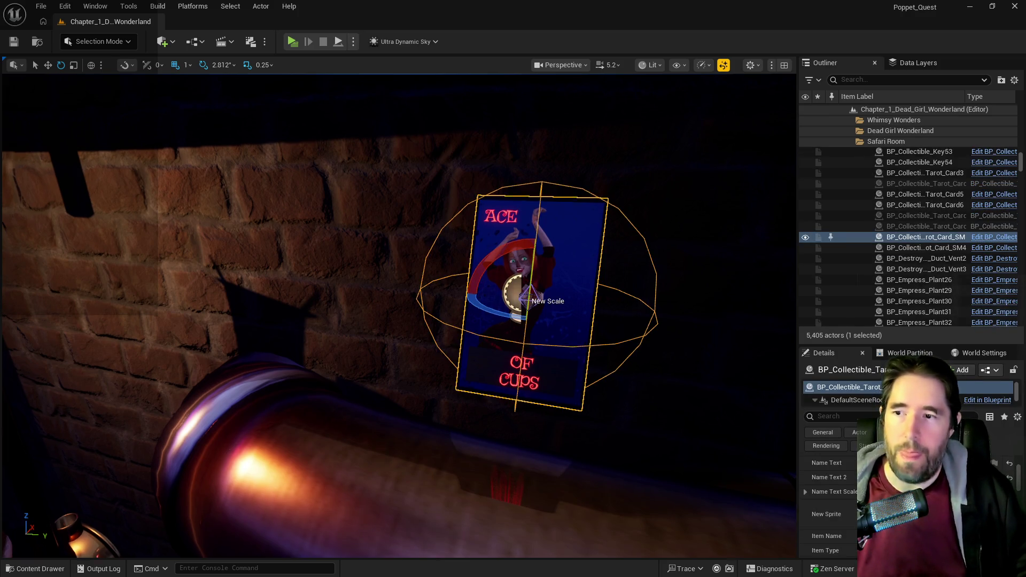
mouse_move(398, 315)
mouse_down()
mouse_move(294, 331)
mouse_move(240, 310)
mouse_move(657, 442)
mouse_up()
click(404, 231)
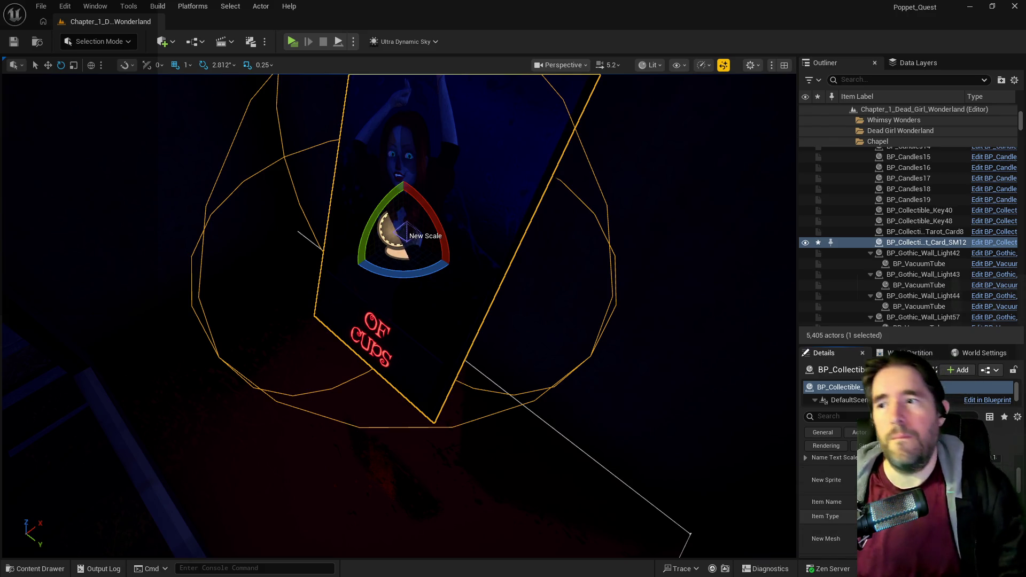
mouse_move(404, 231)
mouse_down()
mouse_move(347, 299)
mouse_move(312, 291)
mouse_move(624, 518)
mouse_move(529, 363)
mouse_up()
click(529, 362)
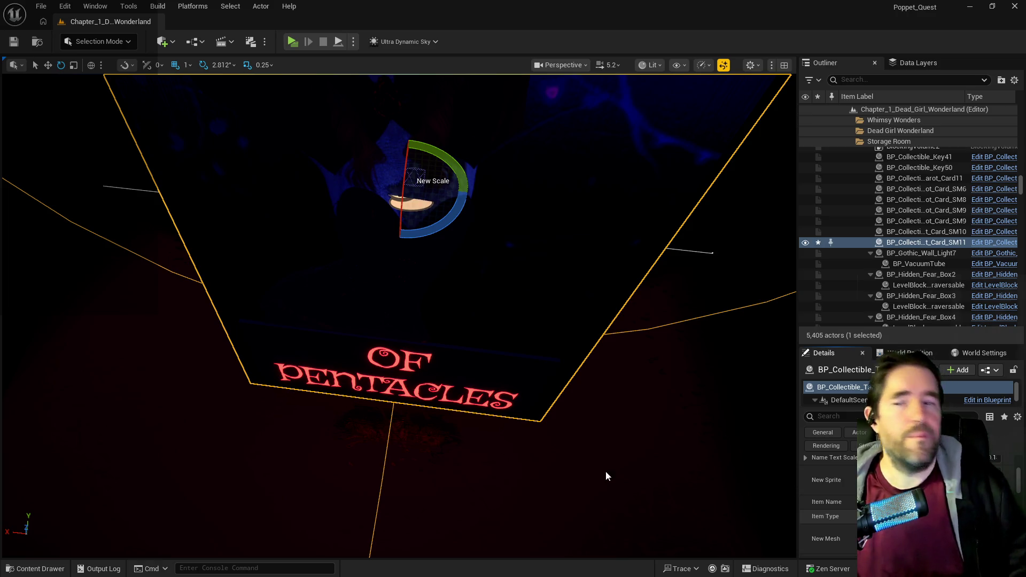
- Fly to the display cases, frame the Three of Swords card, and look around the Storage Room
drag(607, 476, 606, 476)
key(w)
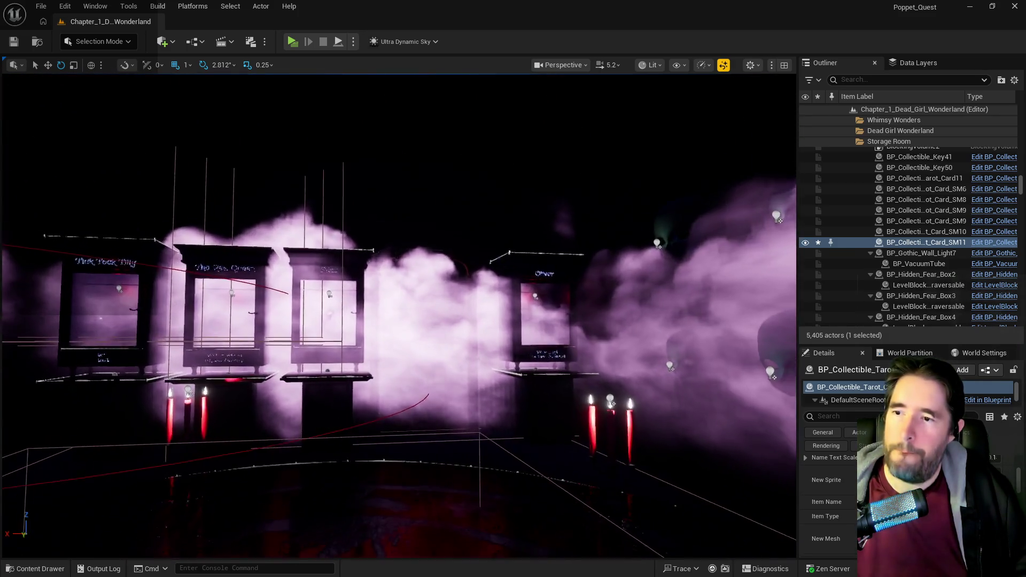
key(f)
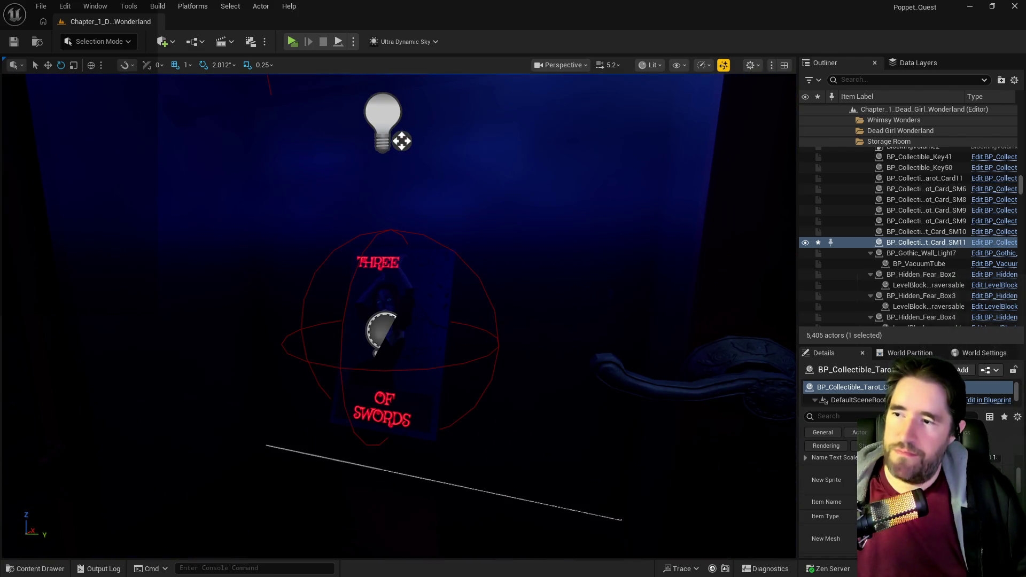
scroll(419, 380, up, 5)
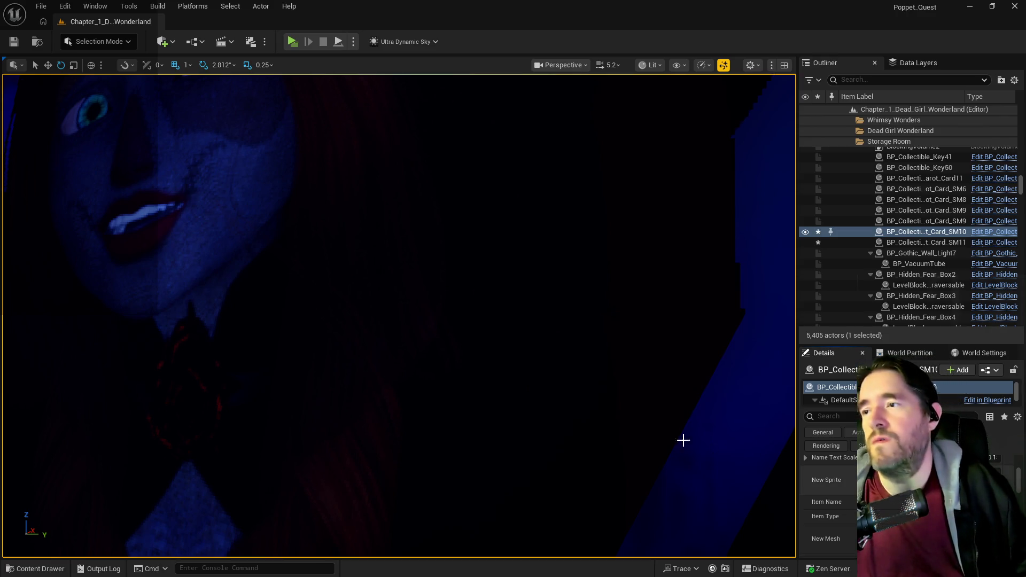
scroll(683, 440, down, 5)
mouse_move(683, 439)
mouse_down()
mouse_move(331, 417)
mouse_move(187, 374)
mouse_move(91, 326)
mouse_up()
mouse_move(382, 319)
mouse_down()
mouse_move(668, 292)
mouse_move(400, 308)
mouse_up()
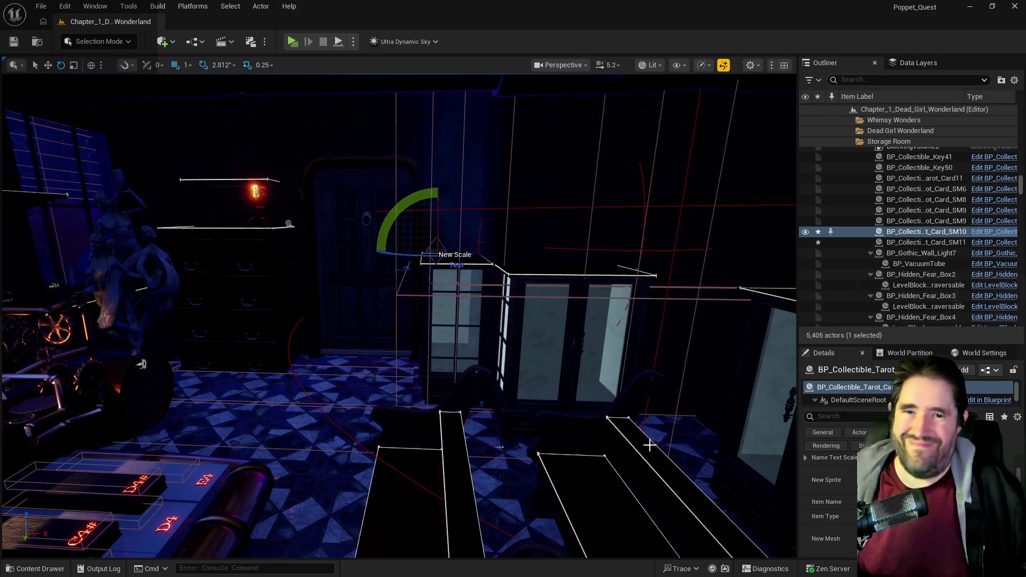
drag(658, 510, 657, 353)
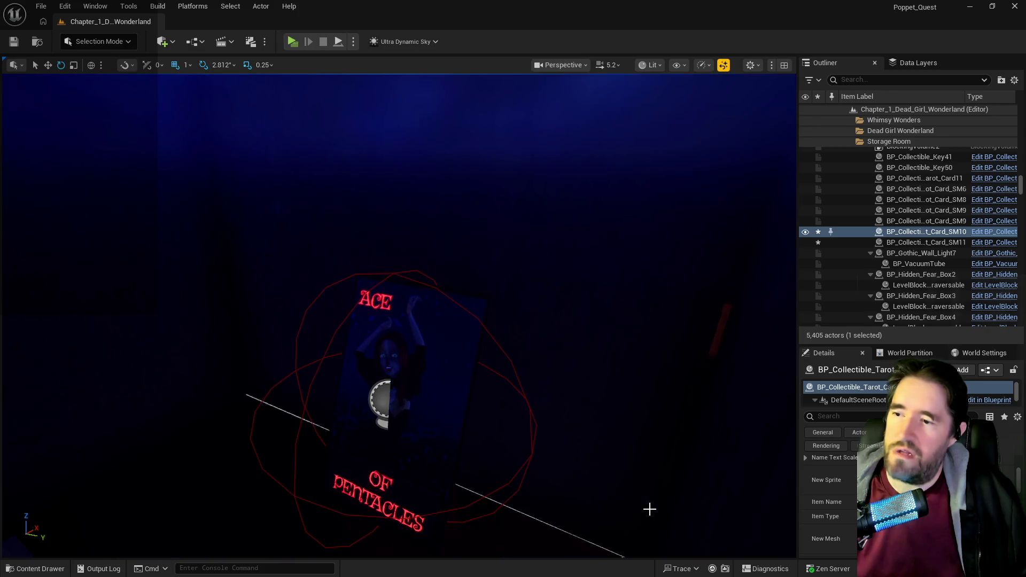
- Select the large tarot card, the Four of Pentacles, and the Two of Wands card in the Hall of Records
click(481, 374)
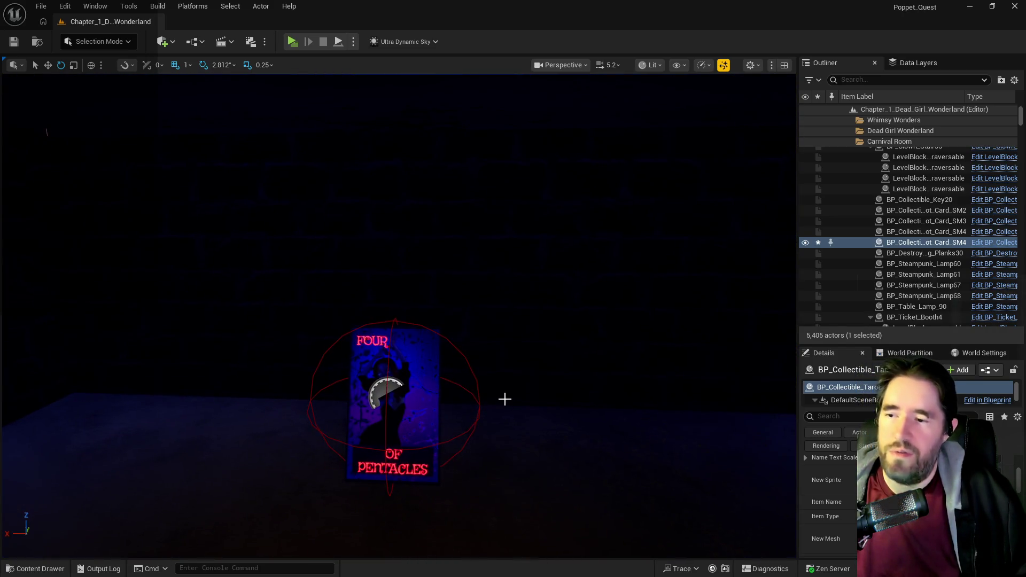
click(436, 399)
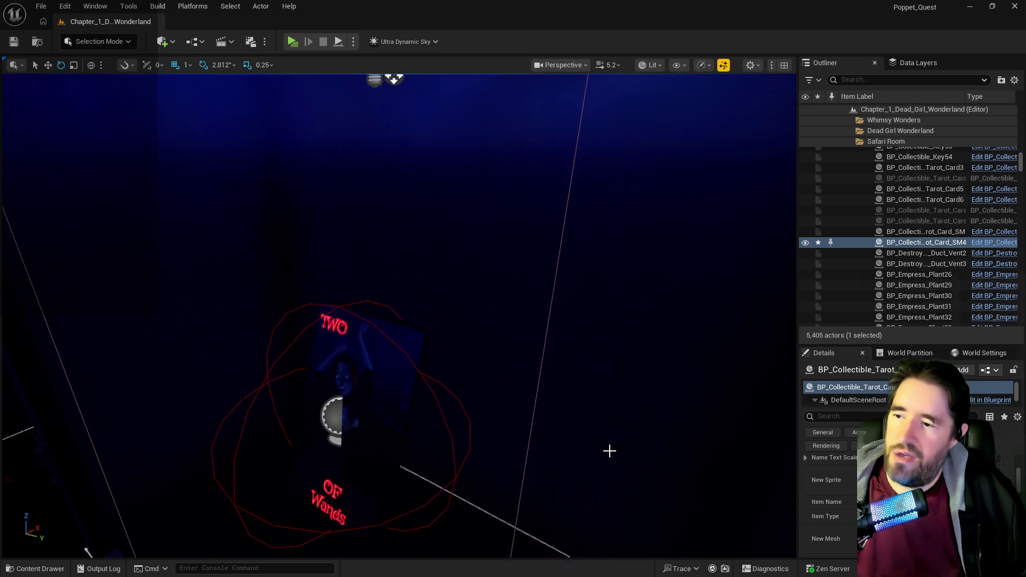
click(467, 441)
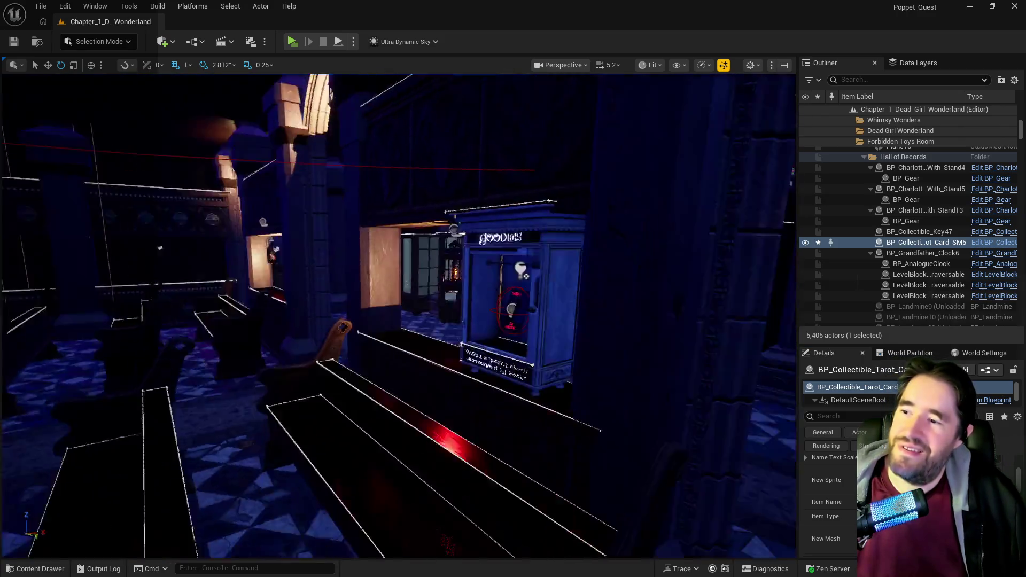
- Frame the Three of Wands card and toy prison up close, then select Tarot Card SM9
key(f)
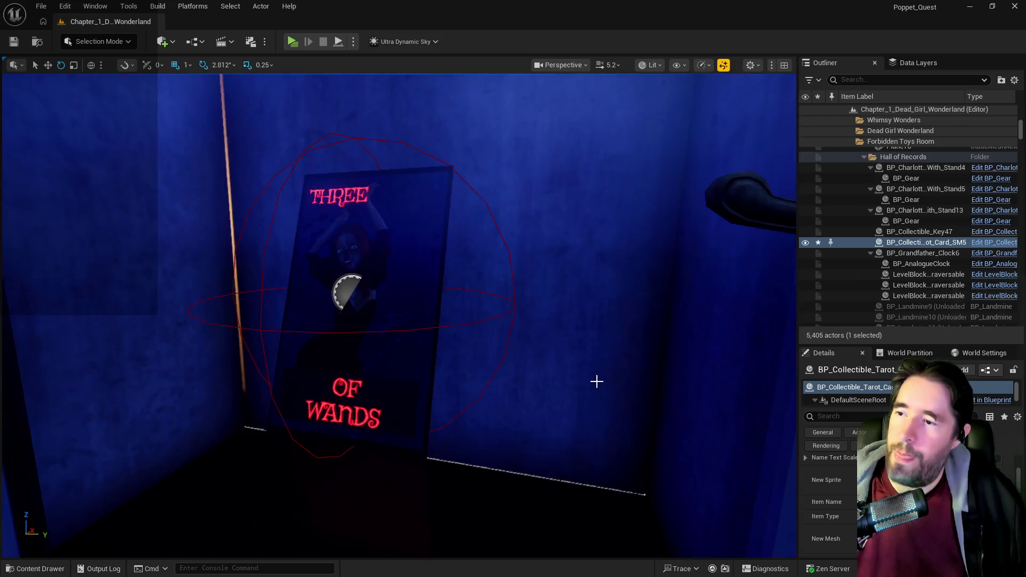
scroll(424, 339, up, 3)
click(553, 378)
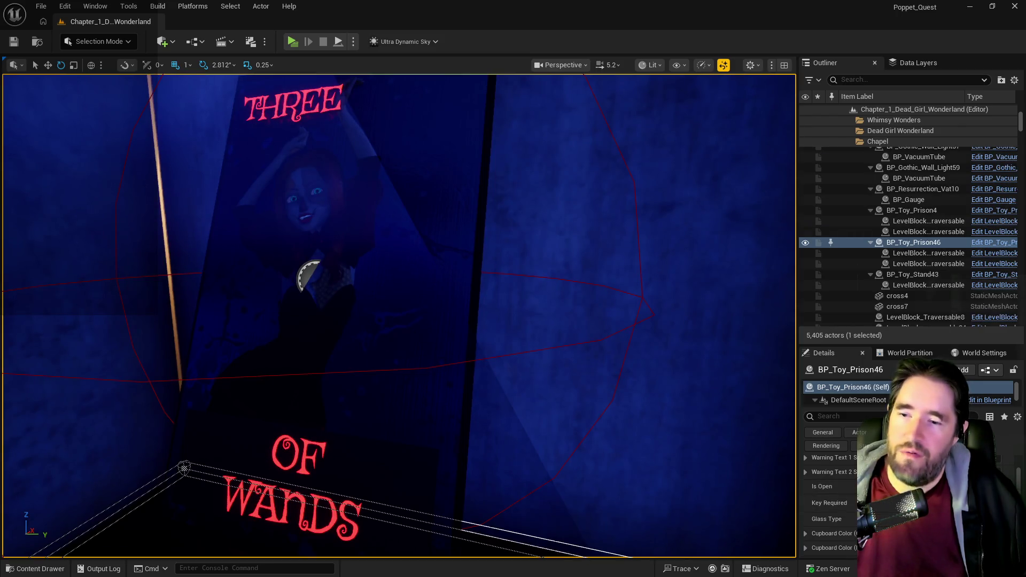
key(f)
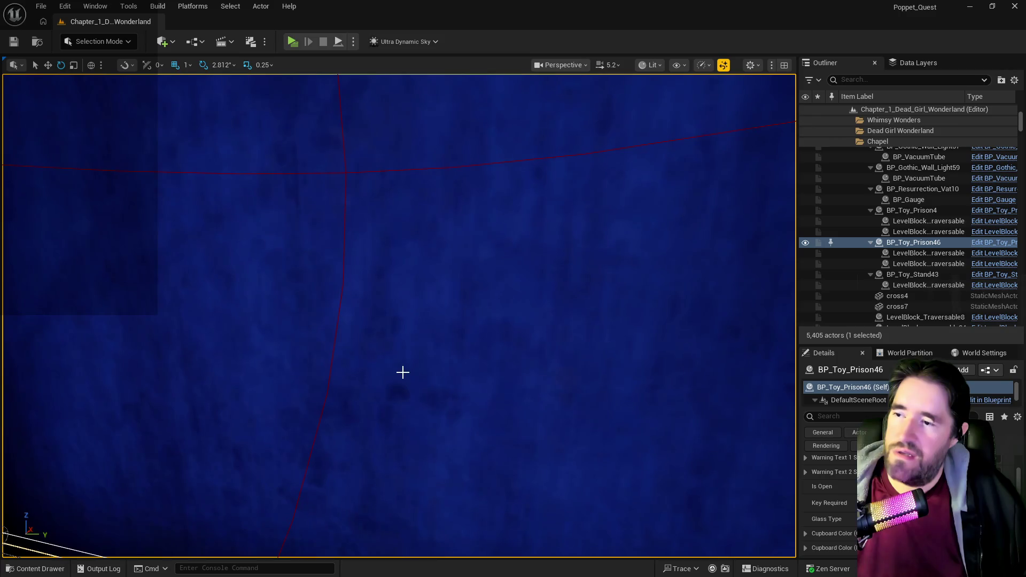
scroll(402, 373, down, 3)
click(403, 345)
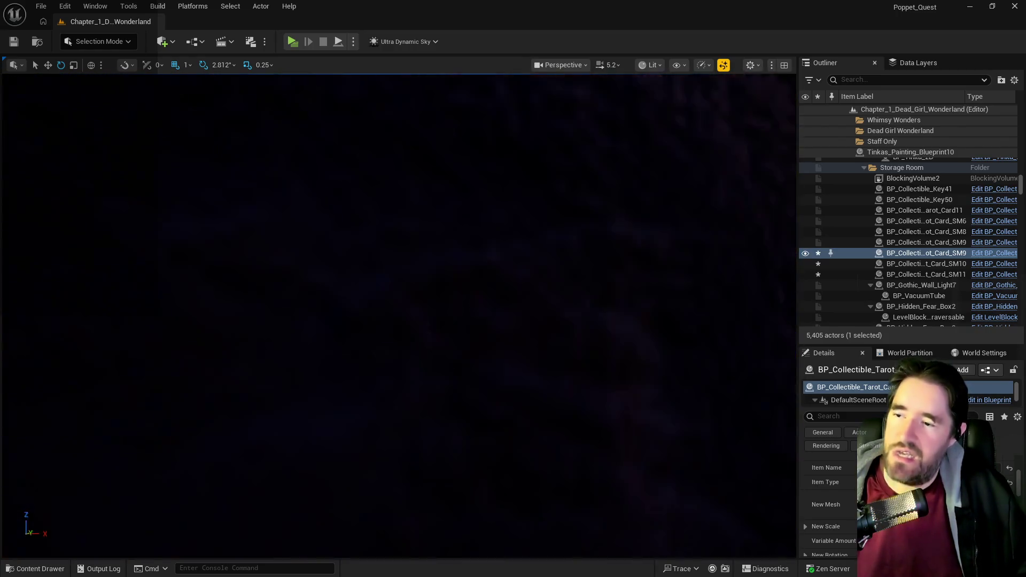
- Frame and select the Ace of Wands card, then fly the camera to the Two of Swords card
key(f)
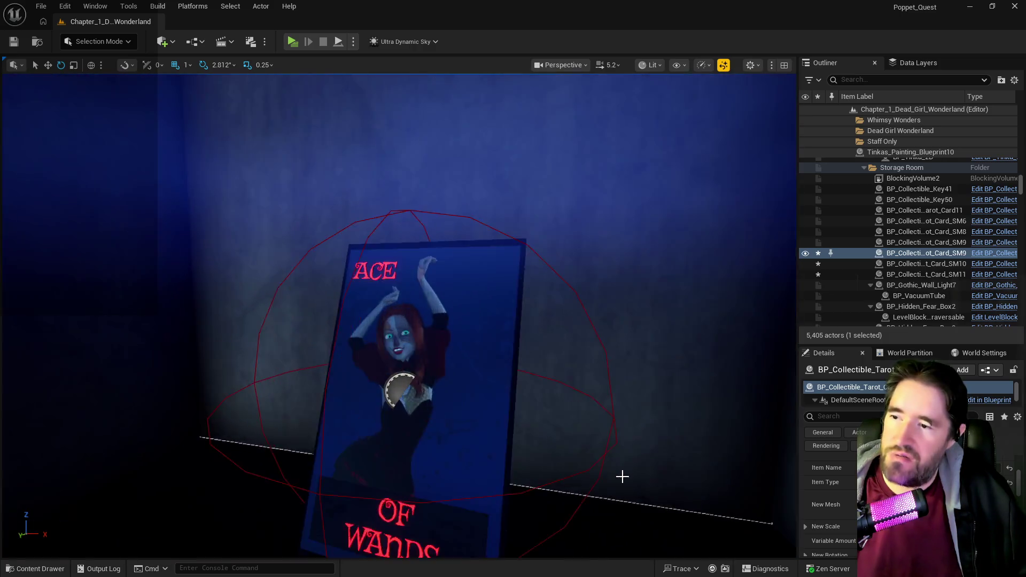
scroll(622, 476, up, 4)
click(622, 476)
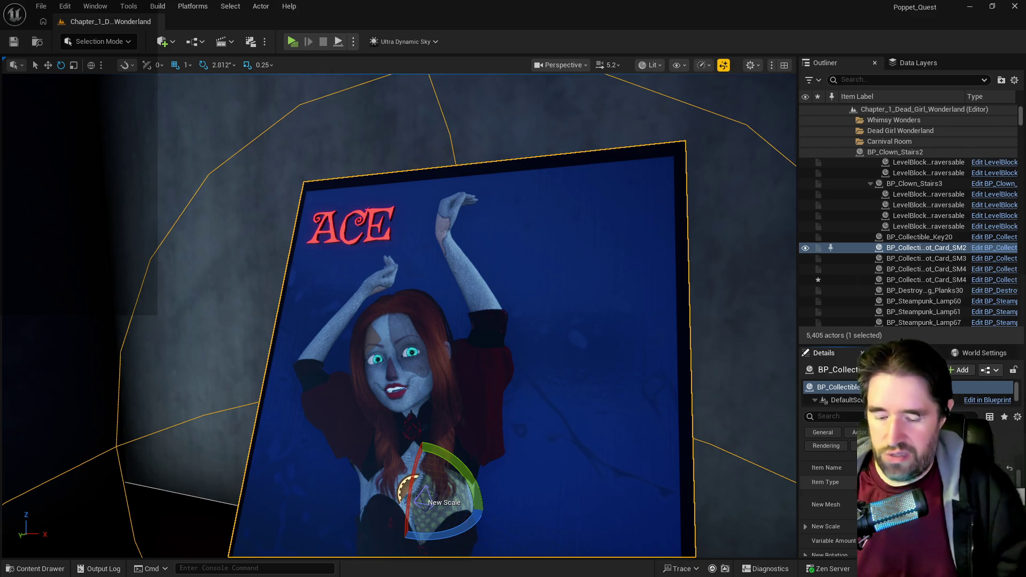
drag(588, 428, 534, 401)
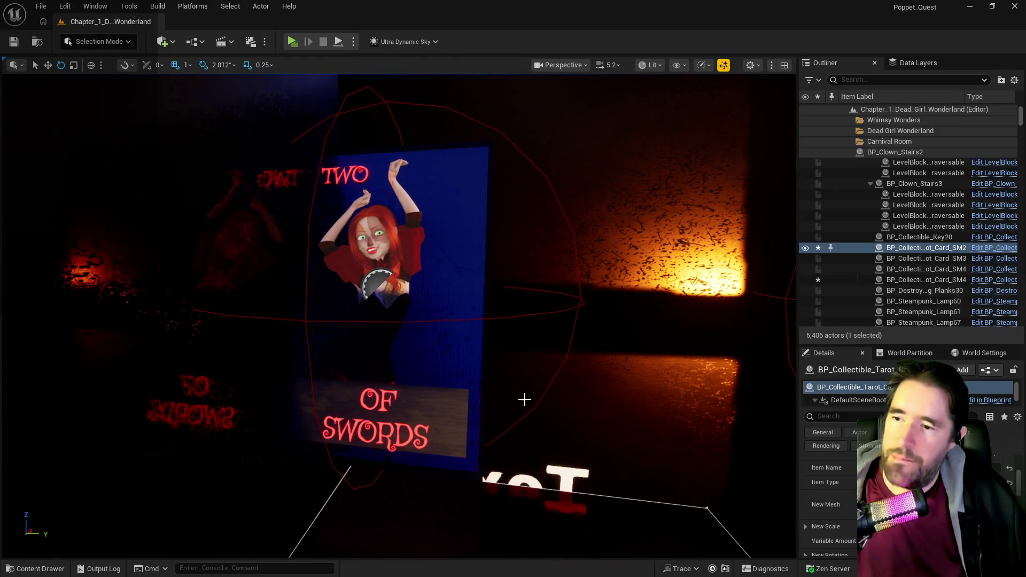
- Select the Two of Swords, Two of Pentacles and Three of Cups tarot cards in turn
click(460, 374)
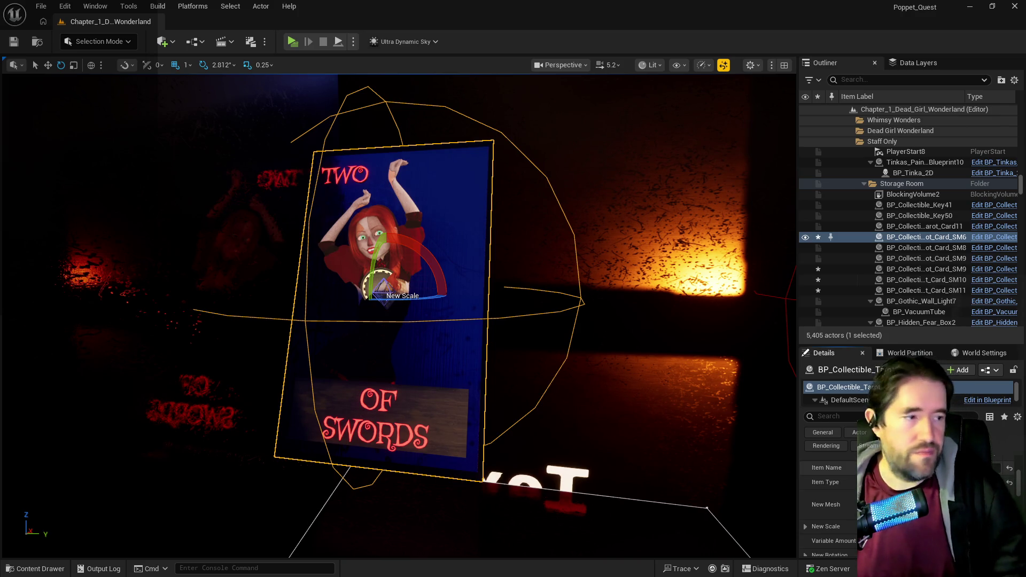
mouse_move(524, 341)
mouse_down()
mouse_move(524, 353)
mouse_move(615, 353)
mouse_up()
click(524, 341)
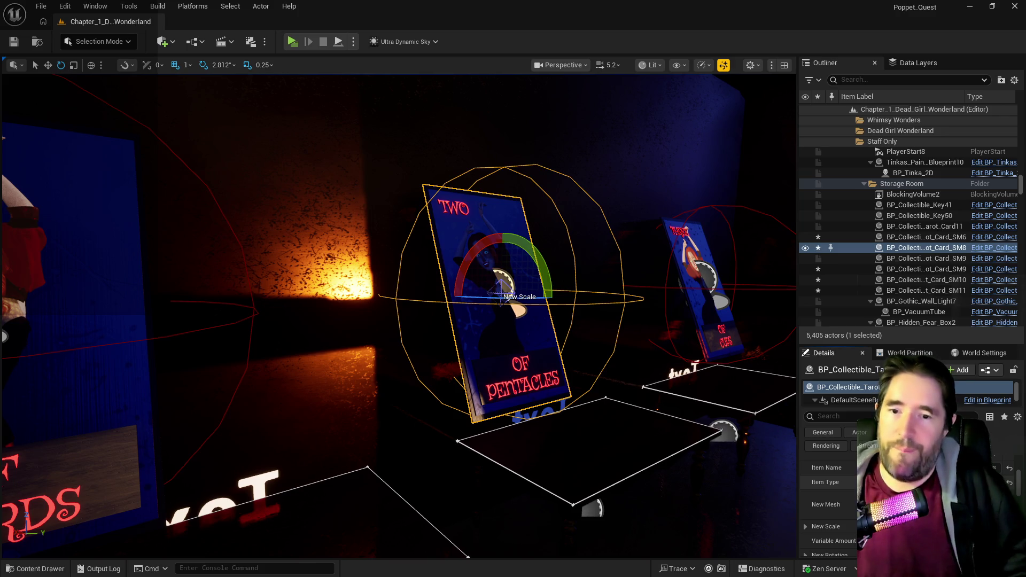
click(704, 282)
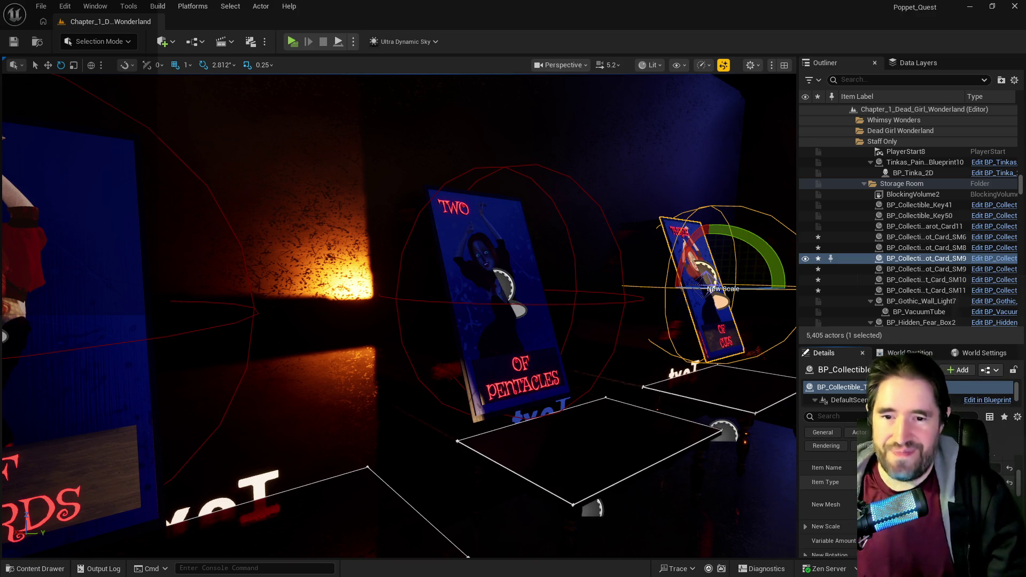
- Frame the selected Three of Cups card in the viewport and save the level
scroll(668, 469, up, 10)
key(f)
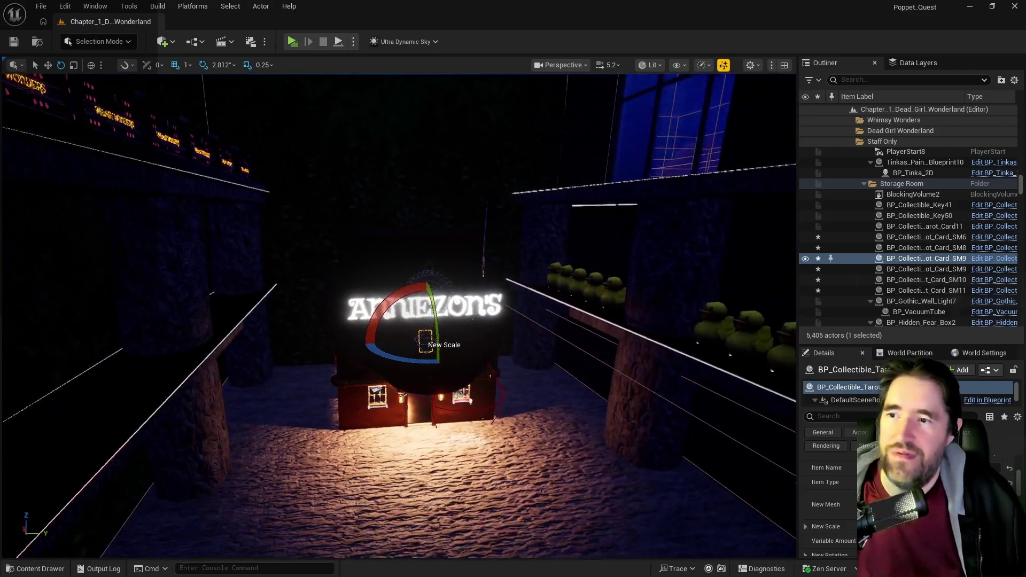
key(ctrl+s)
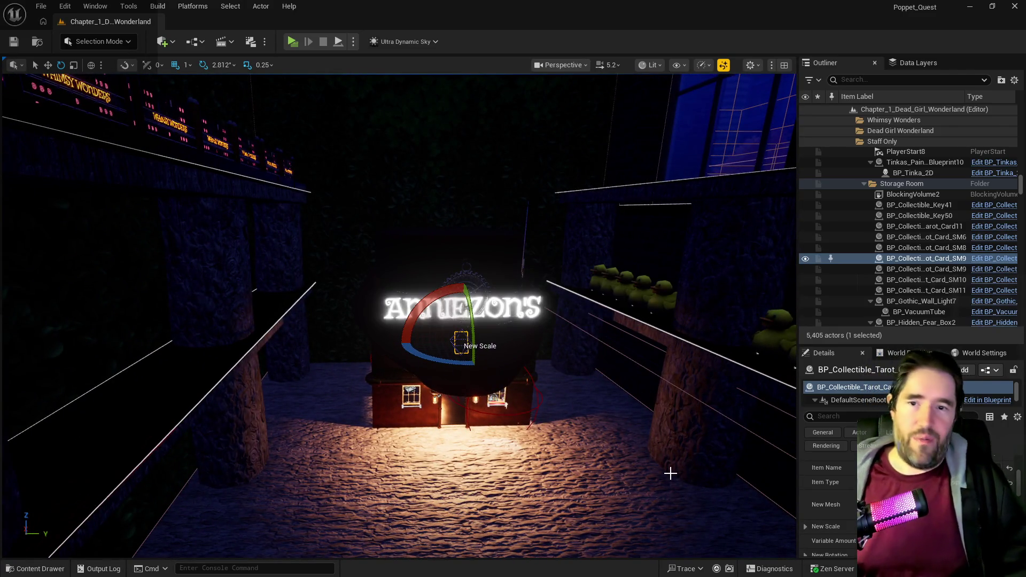
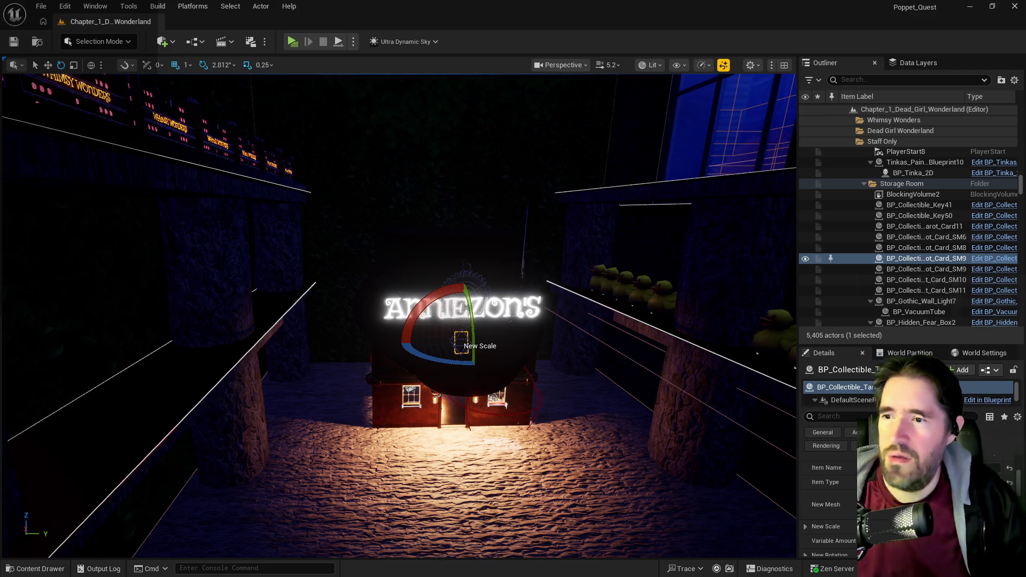
- Fly the camera from the Amnezon's shop front into a dark, open part of the level
mouse_move(398, 316)
mouse_down()
mouse_move(353, 313)
mouse_move(433, 305)
mouse_move(385, 309)
mouse_up()
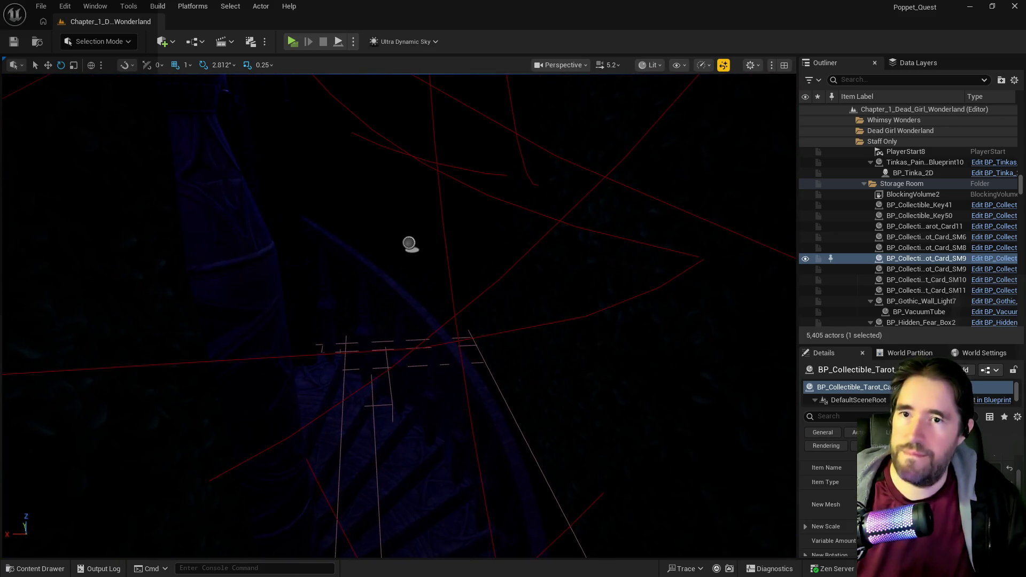
- Select all 22 DL_C1 Chapter 1 data layers and unload and hide them
click(893, 65)
scroll(891, 133, down, 1)
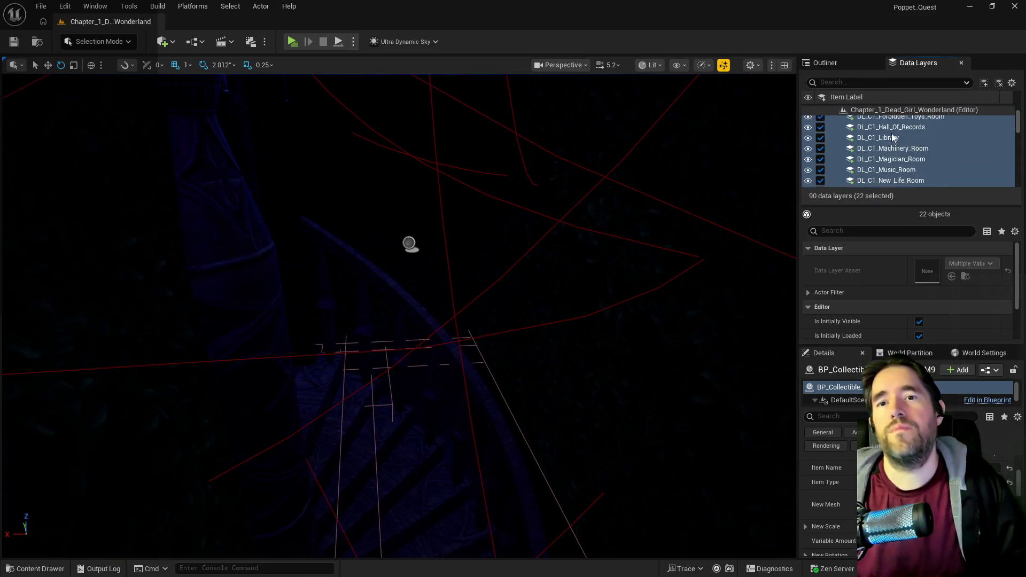
scroll(891, 136, down, 5)
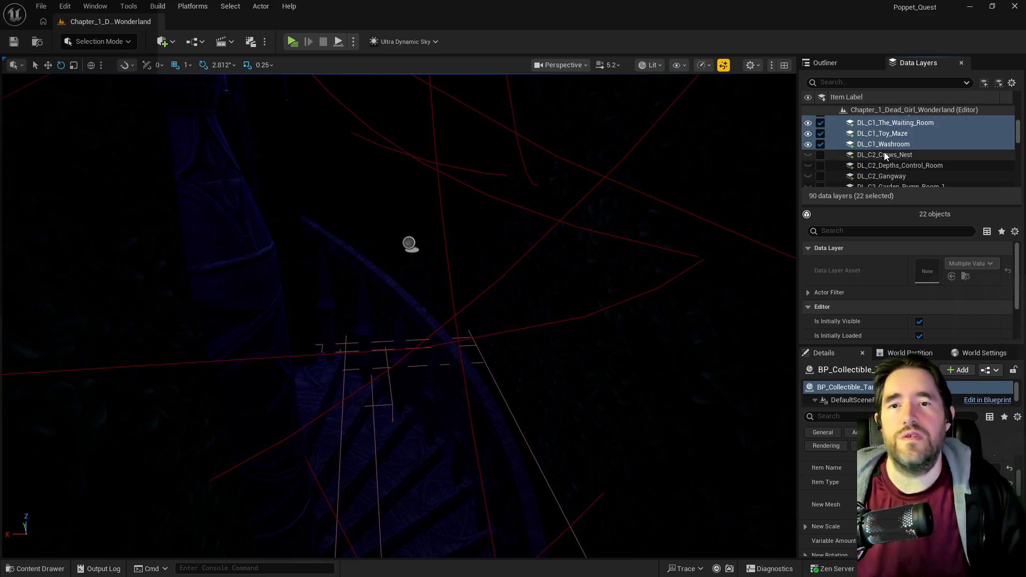
click(884, 155)
scroll(883, 155, down, 3)
scroll(880, 163, up, 2)
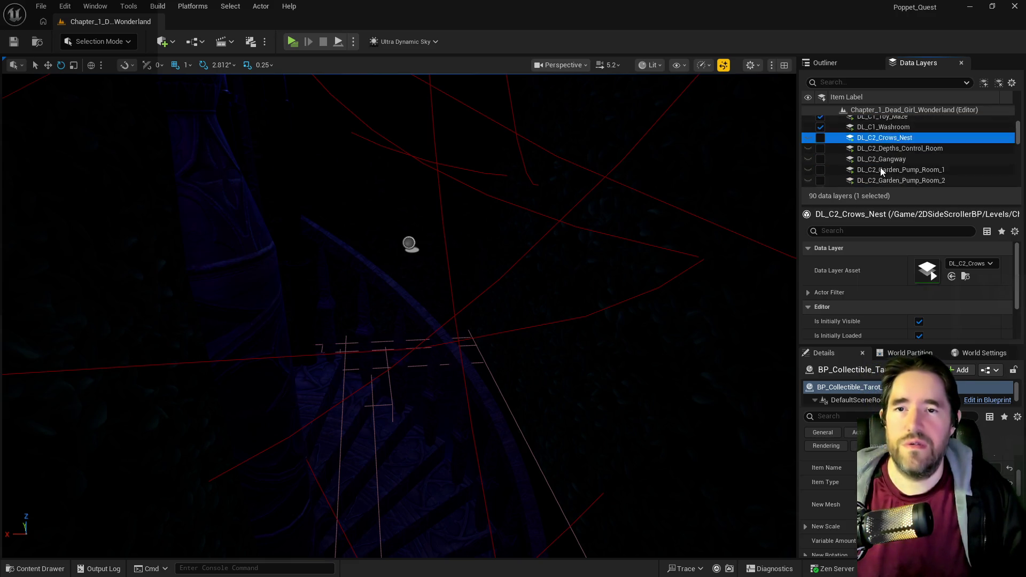
scroll(881, 171, up, 3)
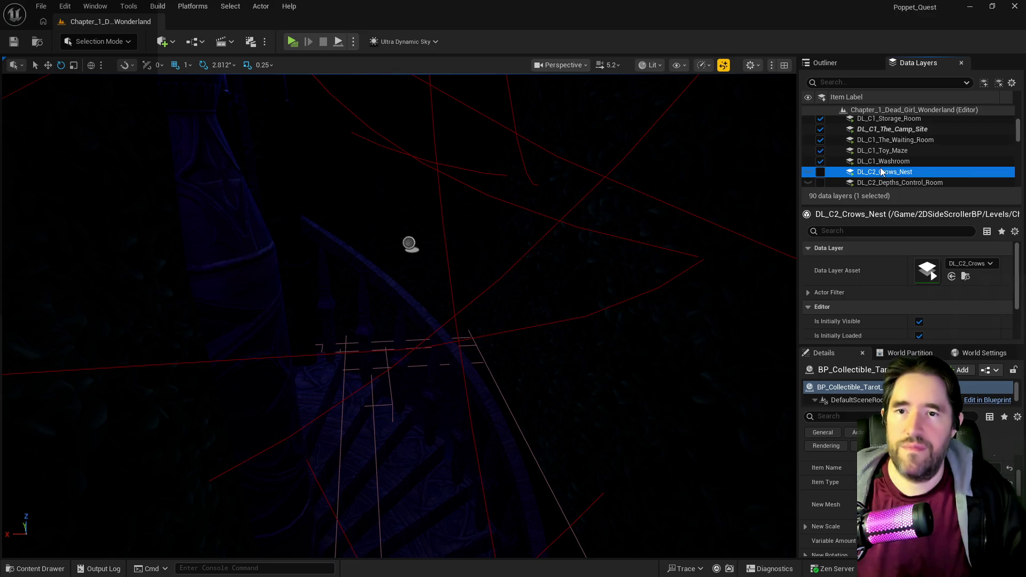
click(873, 159)
scroll(873, 155, up, 8)
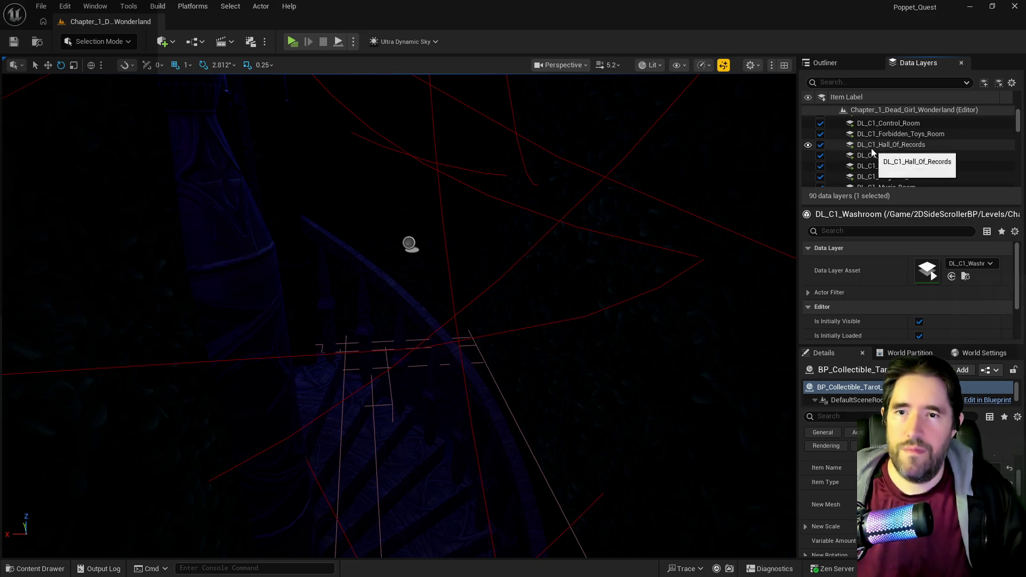
scroll(871, 150, up, 3)
shift+click(873, 136)
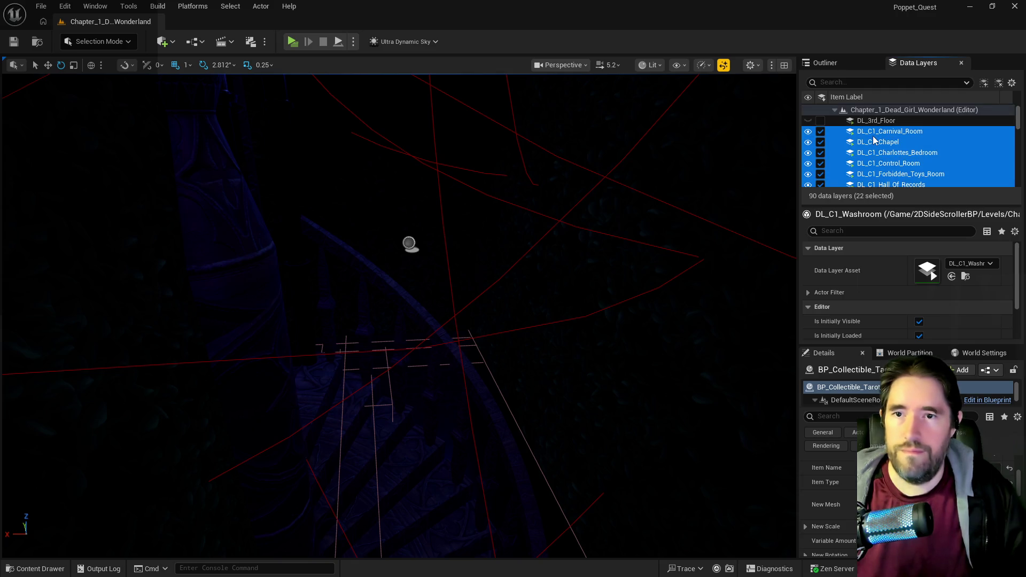
click(821, 132)
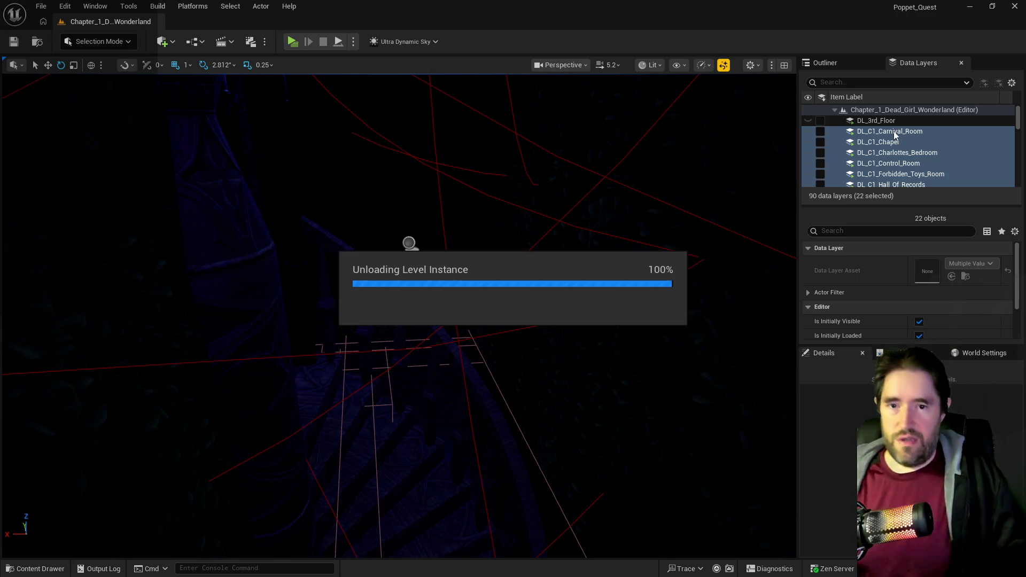
- Load and show the 25 Chapter 2 layers, DL_C2_Crows_Nest through DL_C2_The_Underworld
scroll(880, 131, down, 2)
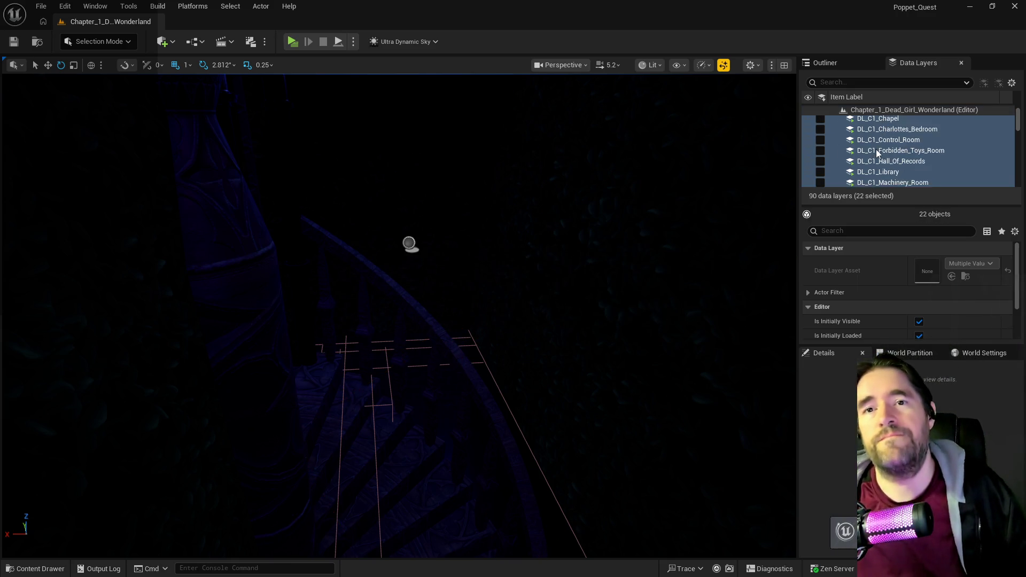
scroll(875, 155, down, 5)
click(871, 174)
scroll(871, 174, down, 3)
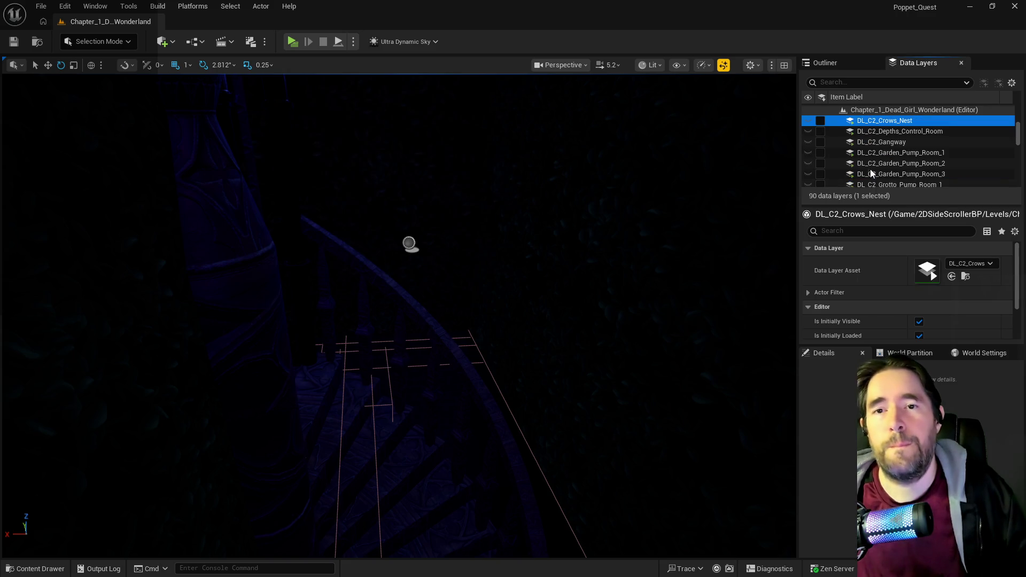
scroll(870, 174, down, 6)
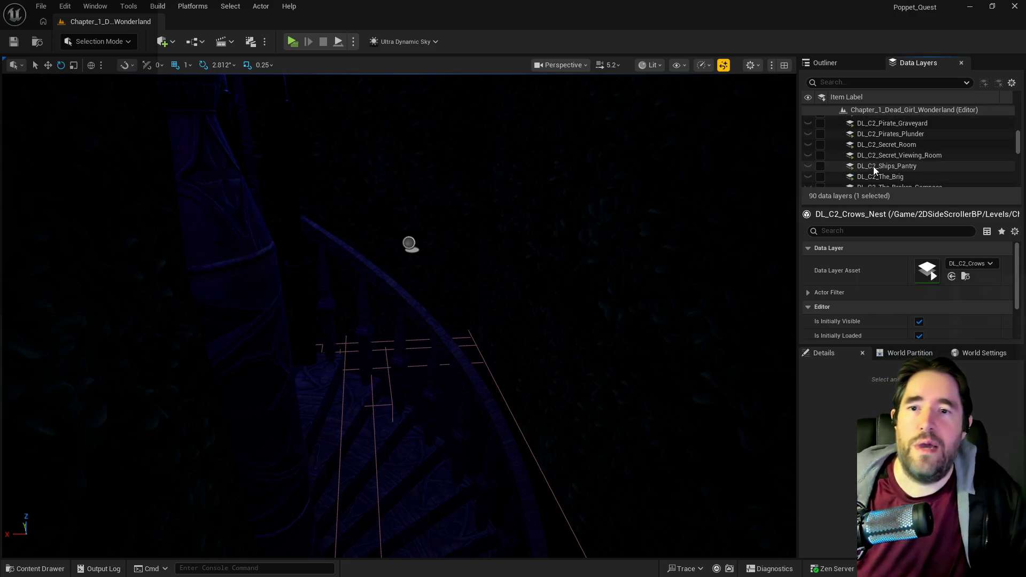
scroll(873, 166, down, 5)
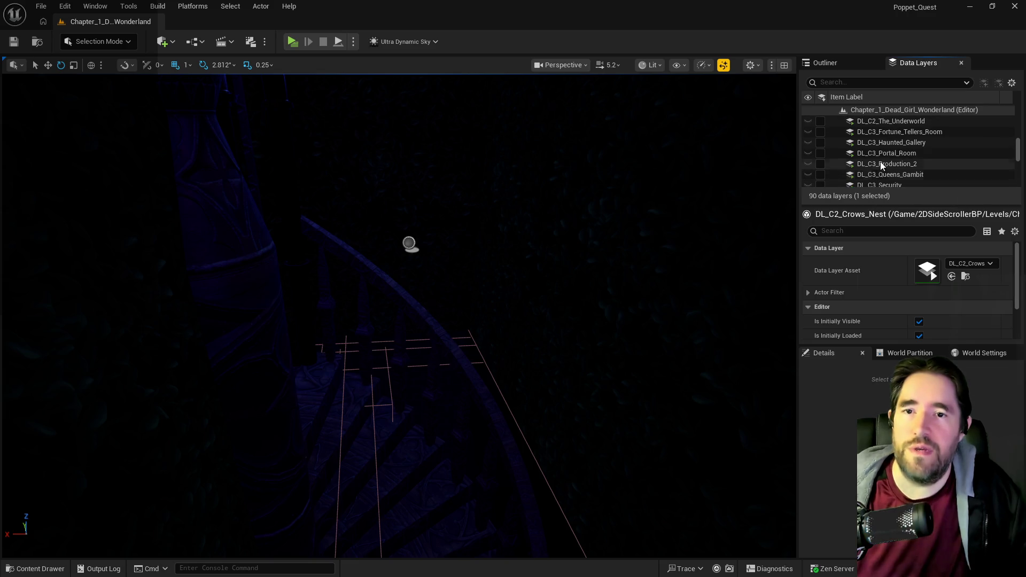
shift+click(884, 121)
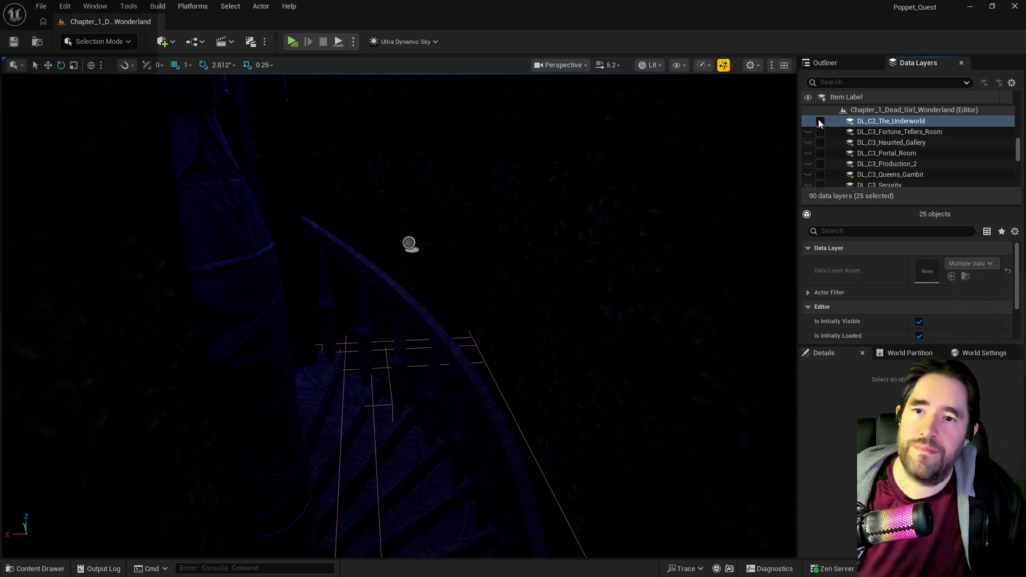
click(819, 123)
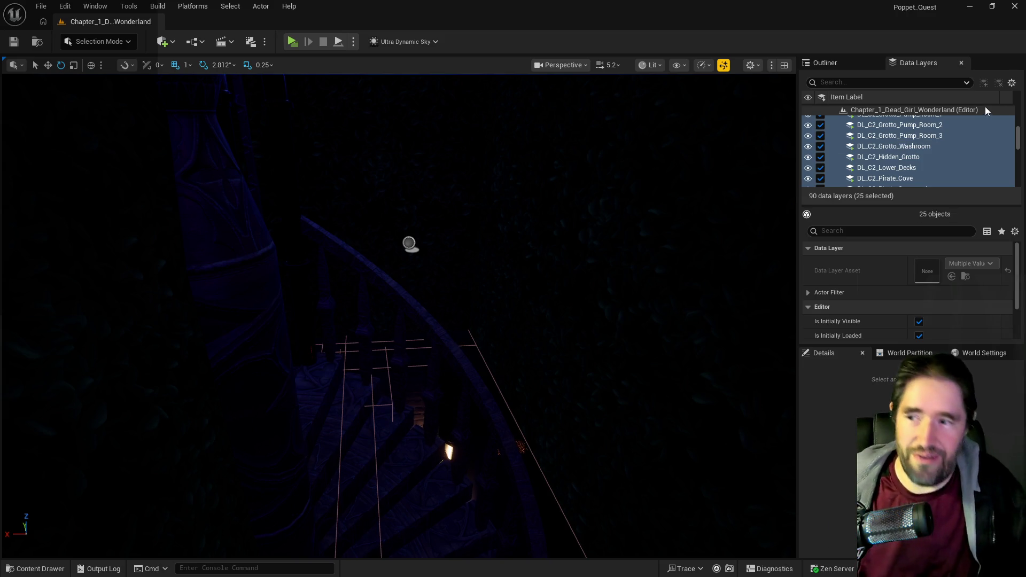
- Fly through the garden to the FOUR arch and select the BP_Collectible_Tarot_Card beside it
drag(217, 181, 278, 224)
key(w)
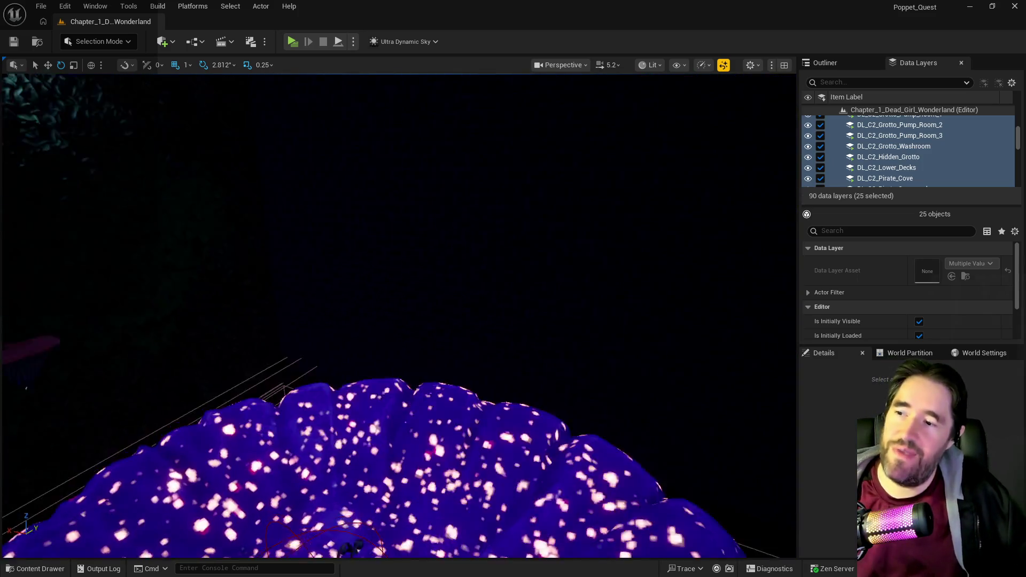
key(s)
key(s)
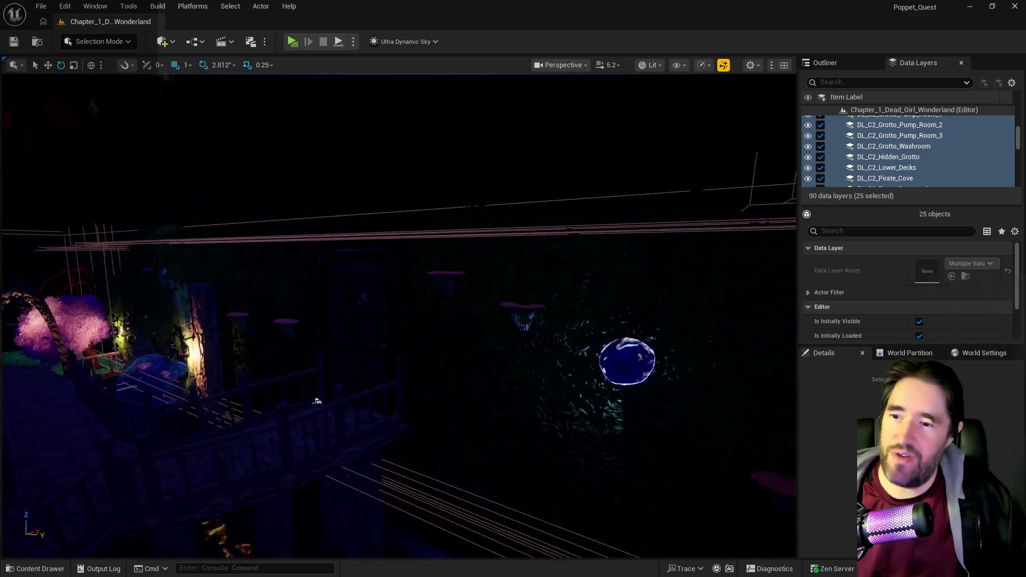
key(w)
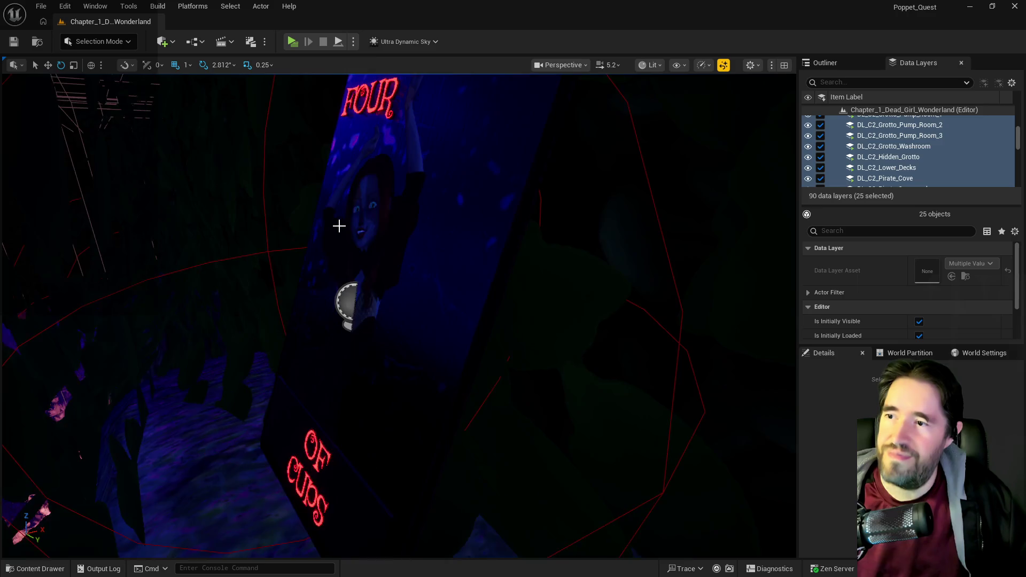
click(201, 260)
click(201, 260)
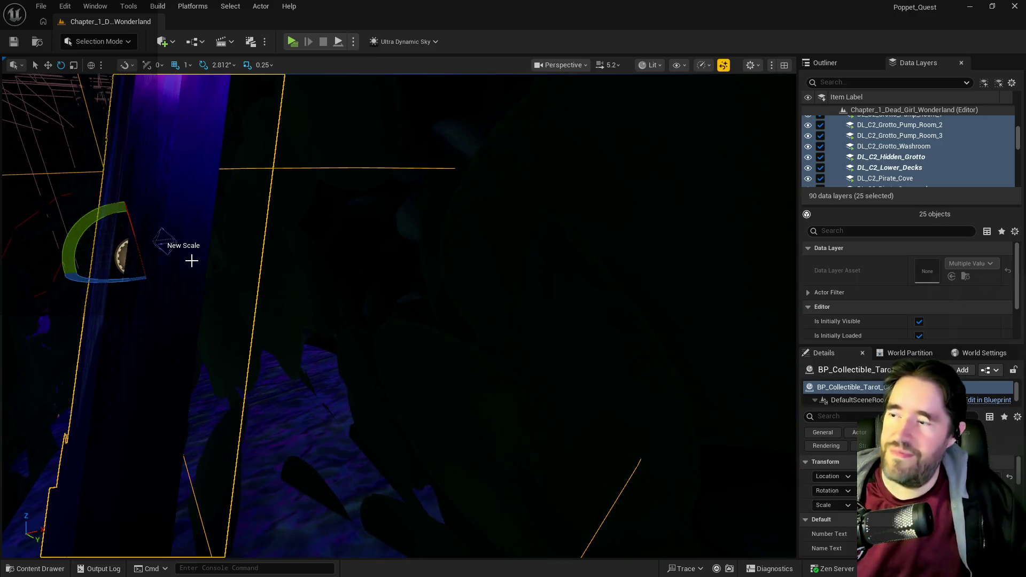
scroll(828, 508, down, 5)
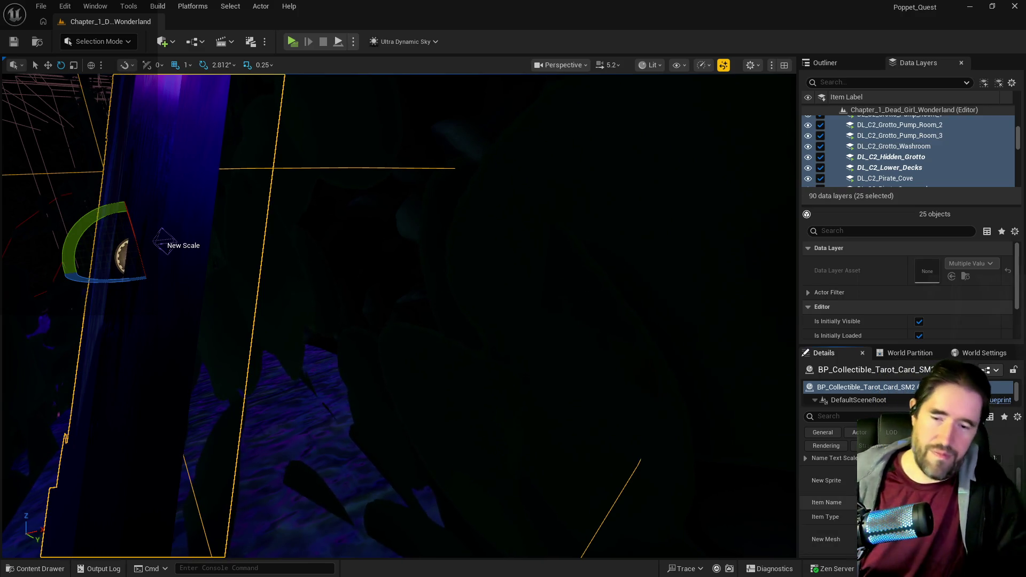
- Bring up Krita showing interview questions.jpg, the Poppet Quest interview questions list
key(alt+Tab)
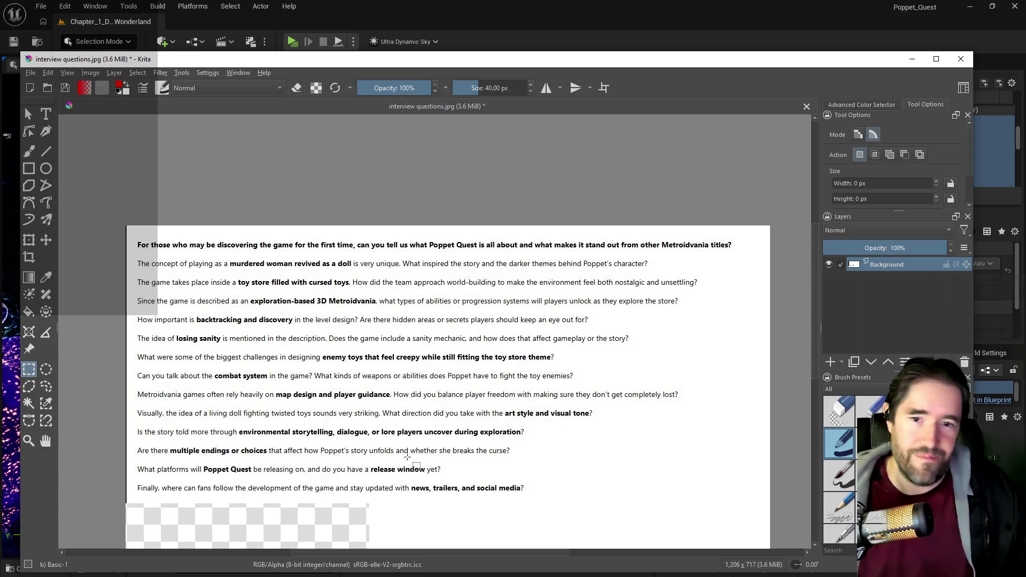
key(ctrl+plus)
key(ctrl+minus)
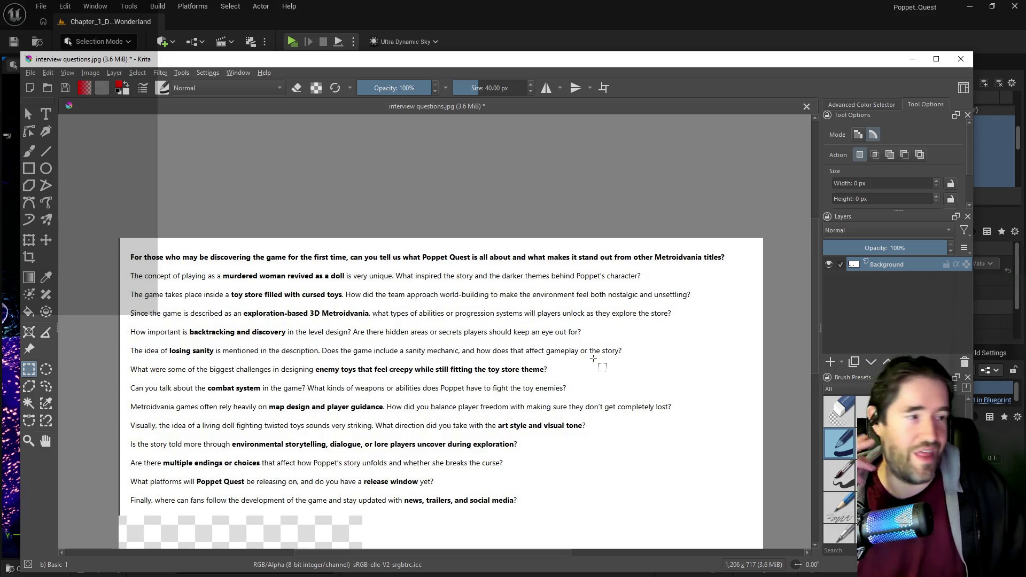
drag(628, 355, 124, 342)
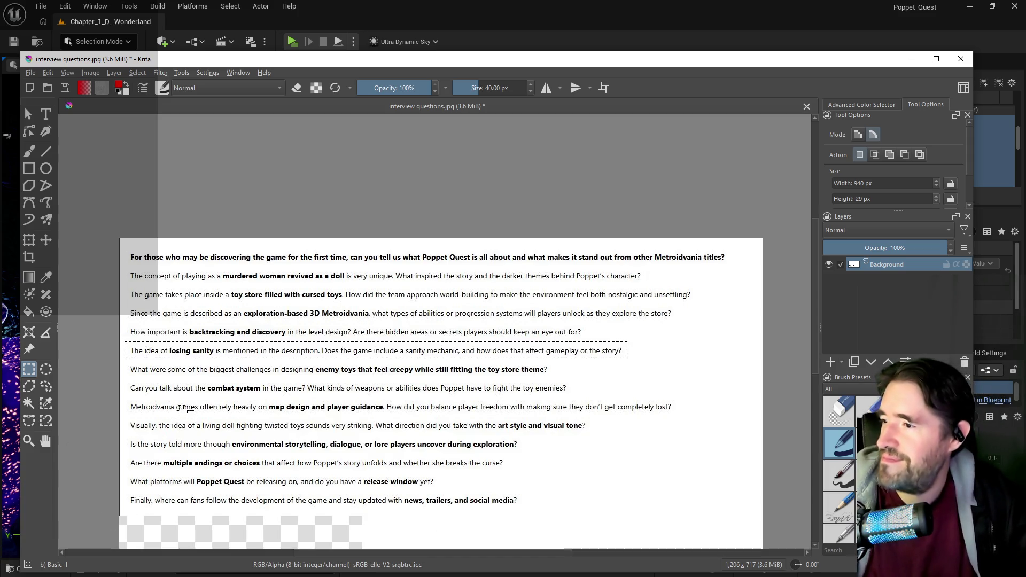
click(182, 391)
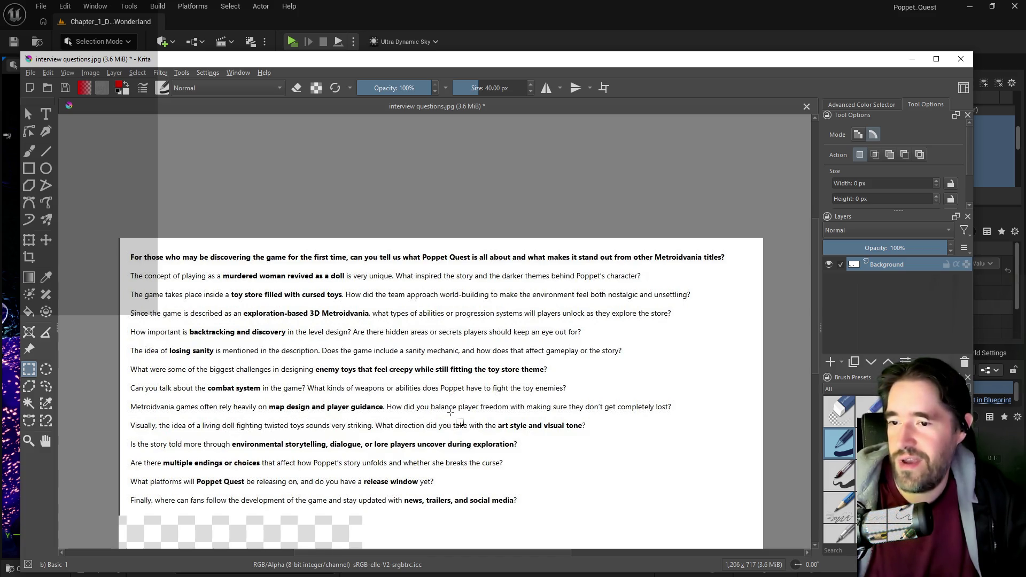
drag(679, 420, 541, 392)
drag(231, 385, 126, 396)
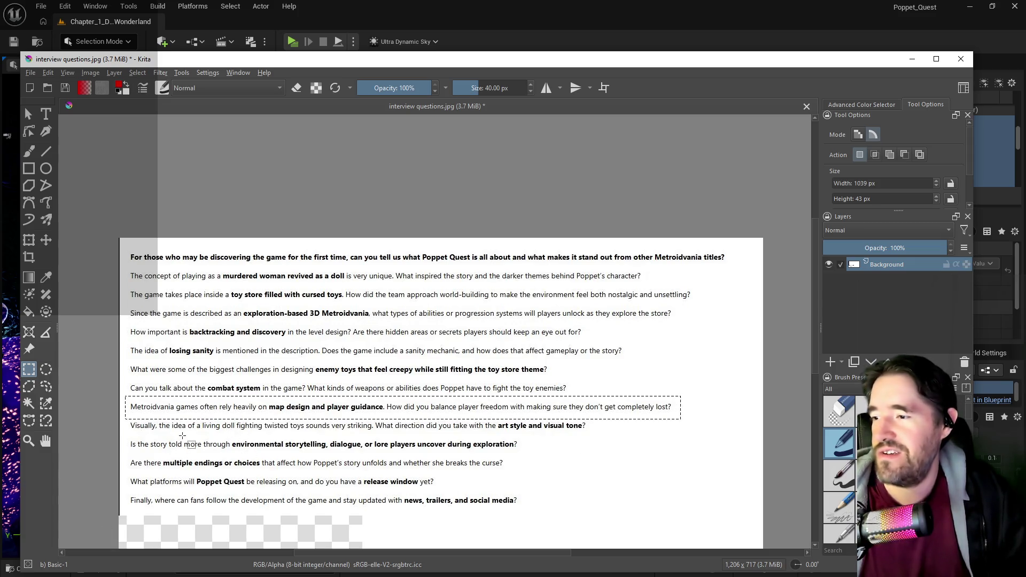
click(191, 432)
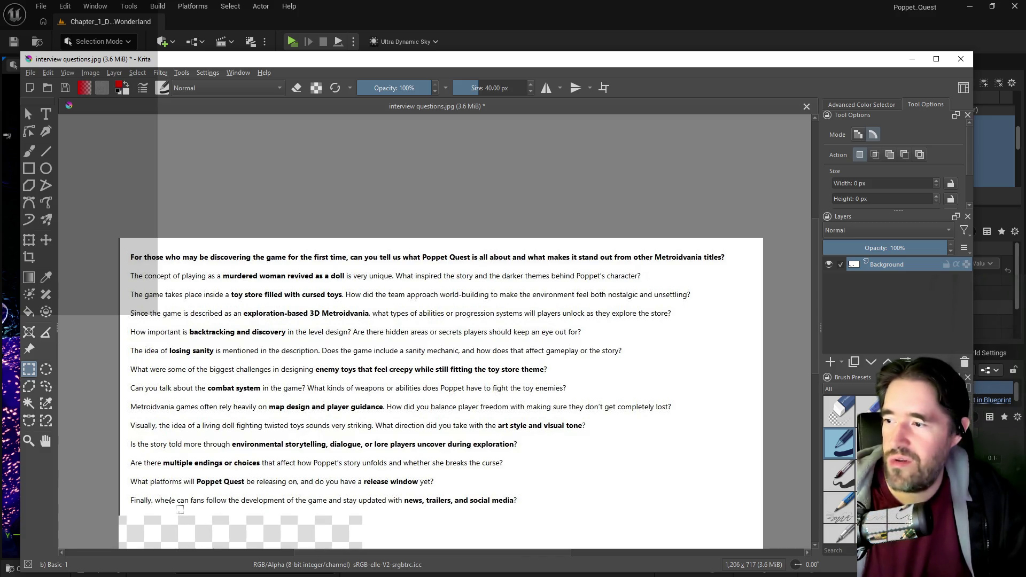
scroll(160, 475, up, 1)
scroll(159, 475, down, 2)
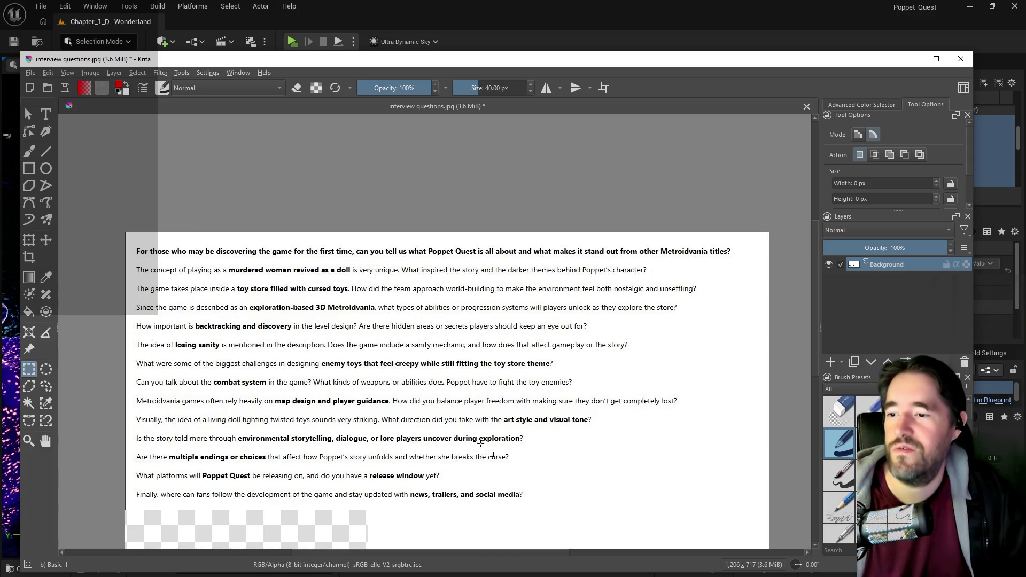
mouse_move(527, 447)
mouse_down()
mouse_move(406, 433)
mouse_move(132, 432)
mouse_up()
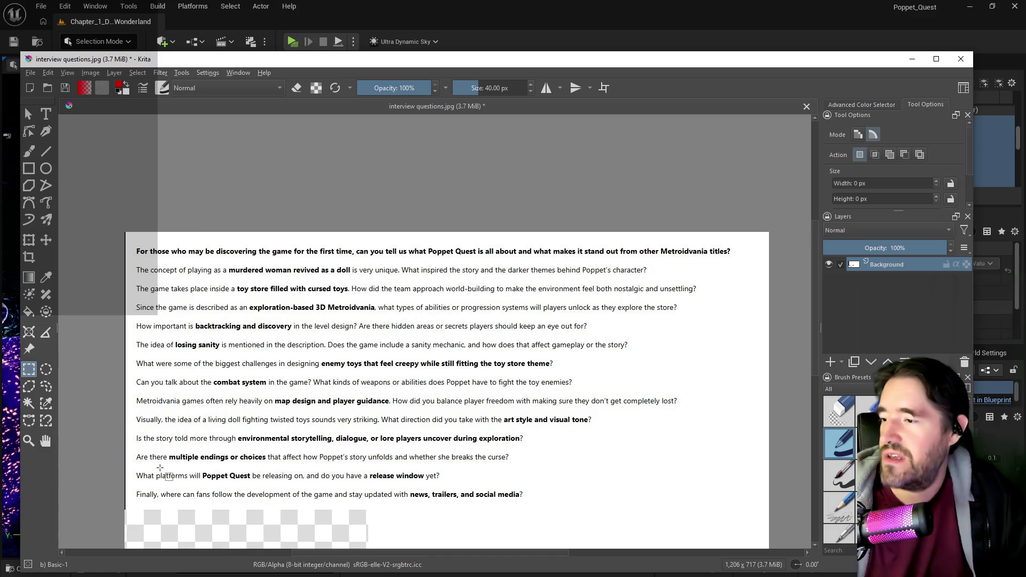
click(203, 484)
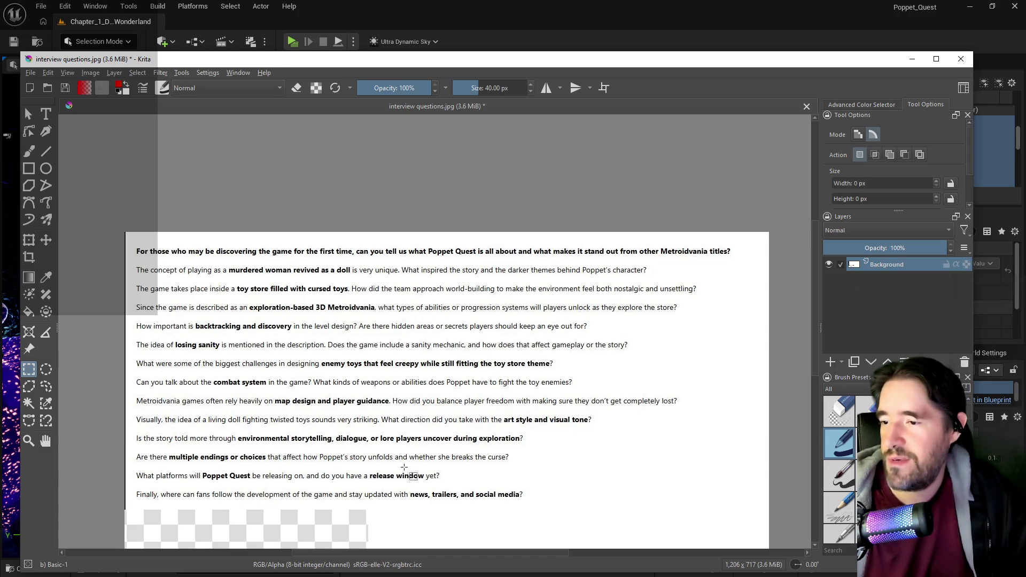
drag(134, 447, 524, 465)
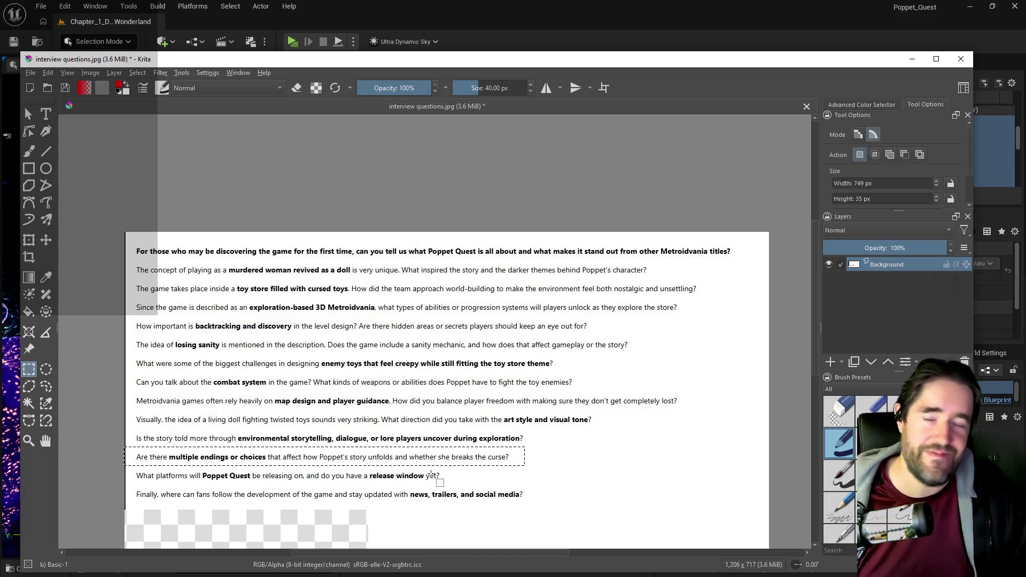
click(441, 489)
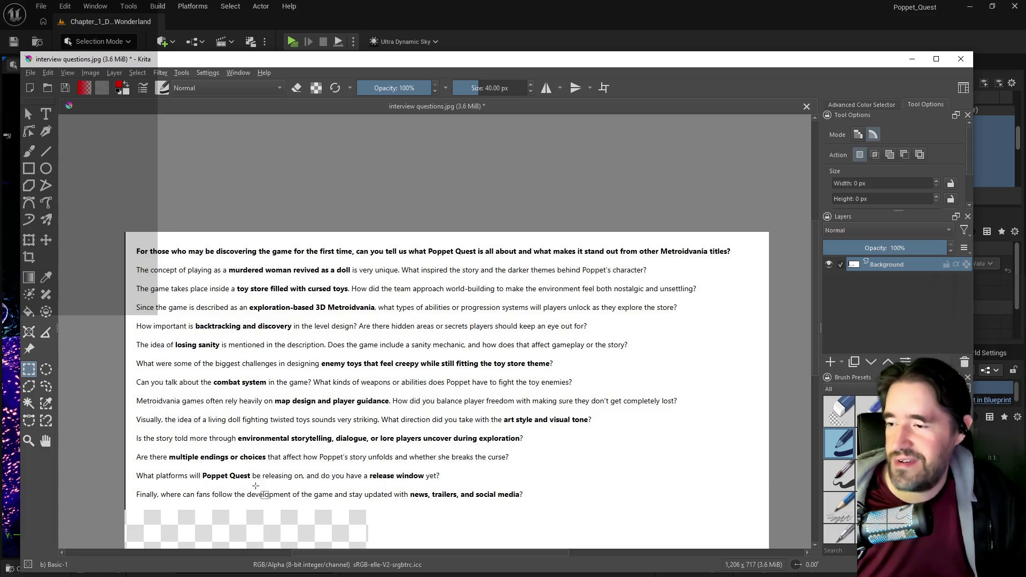
drag(357, 469, 447, 483)
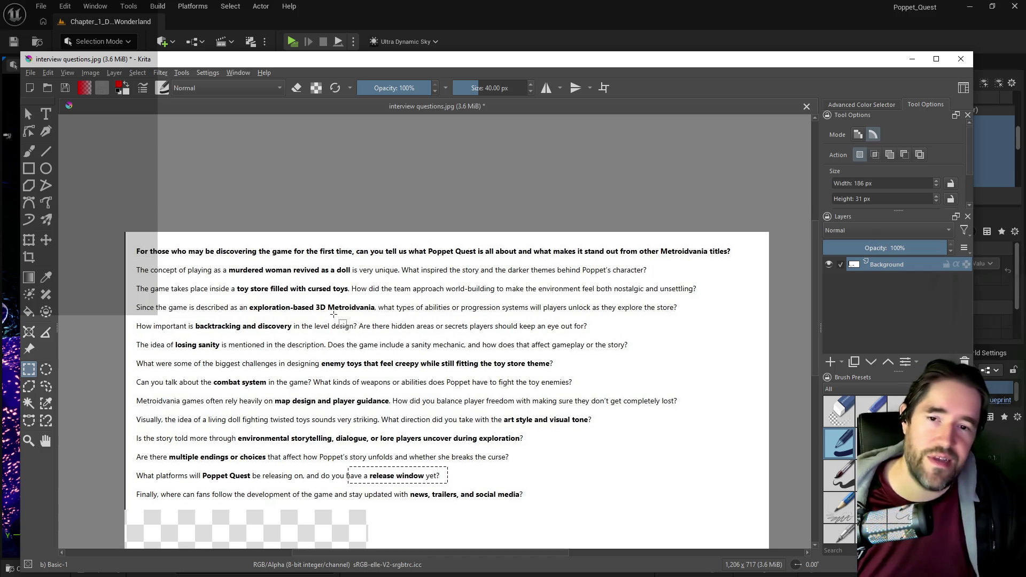
click(511, 472)
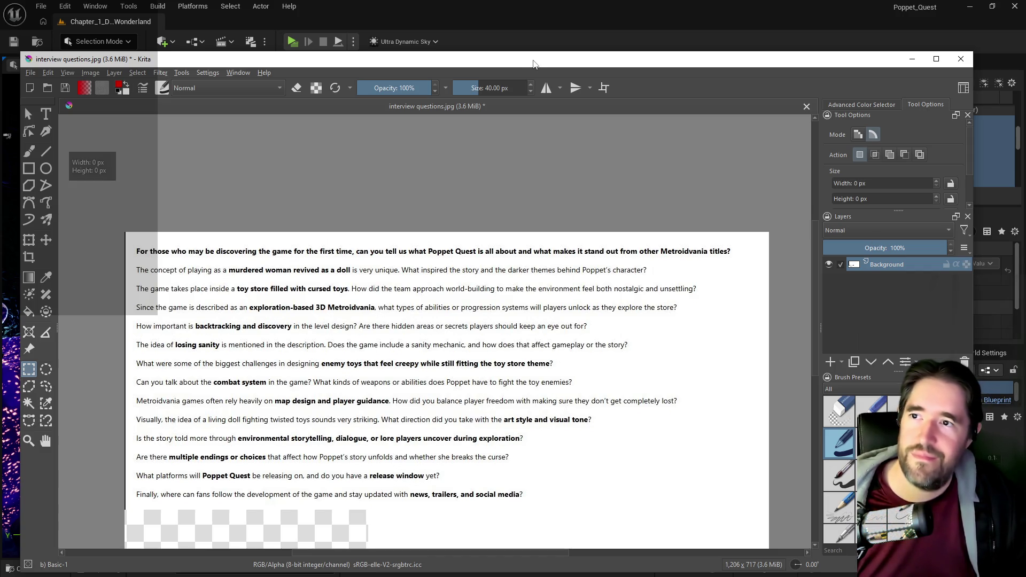
drag(532, 64, 1025, 70)
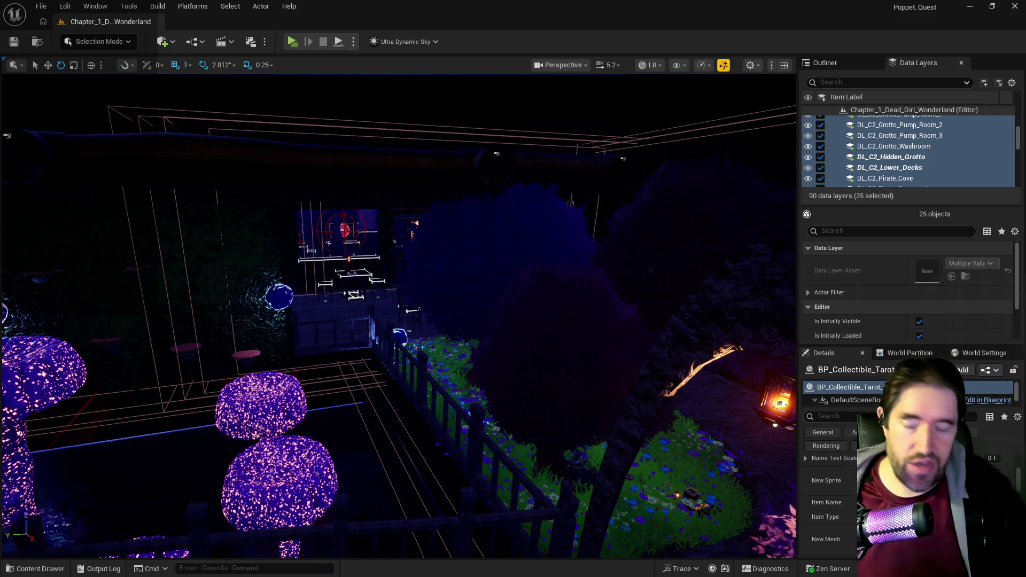
- Frame the tarot card, select the Four of Wands card, and fly closer to it
key(f)
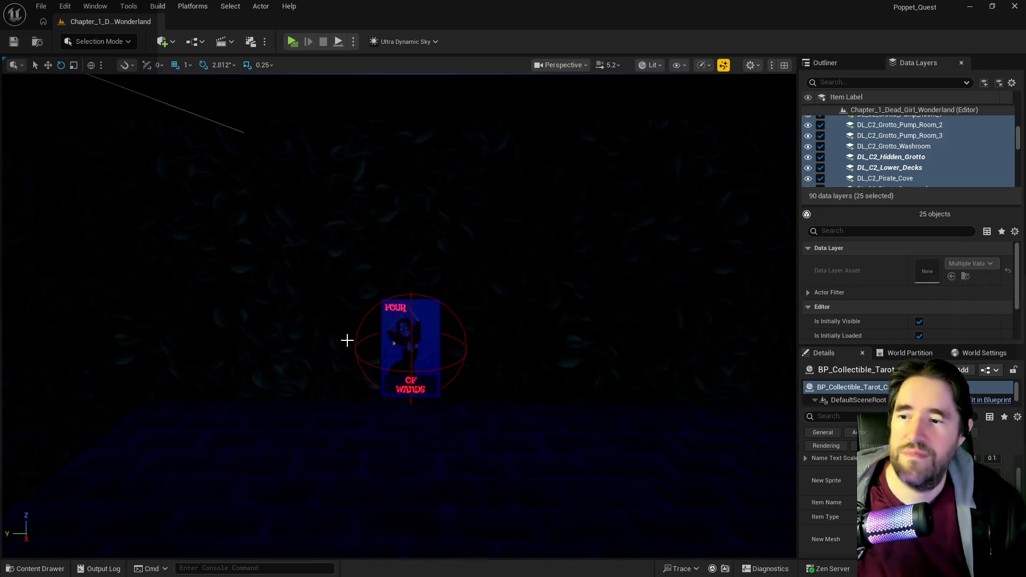
click(402, 387)
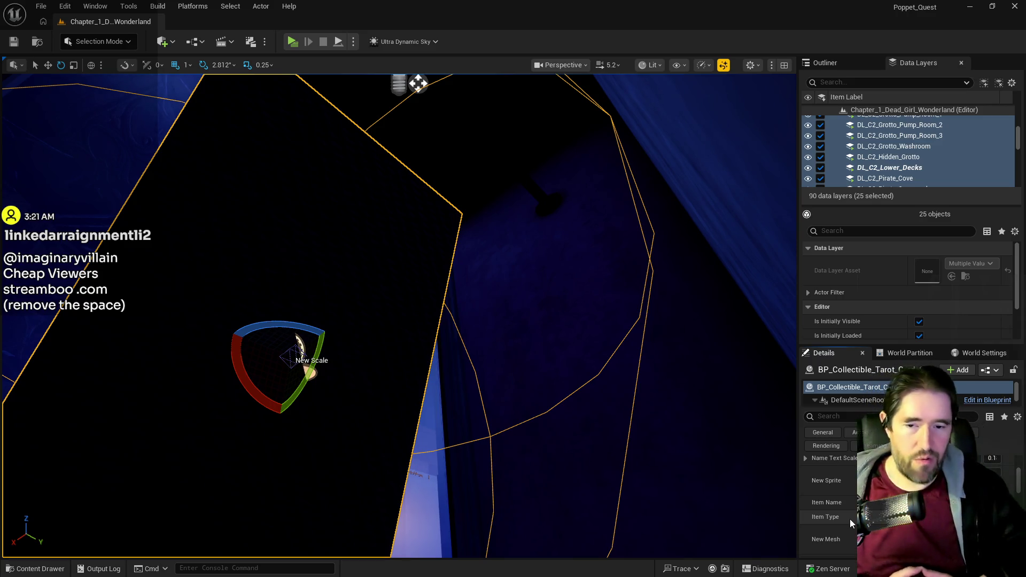
mouse_move(785, 529)
mouse_down()
mouse_move(748, 513)
mouse_move(732, 471)
mouse_move(646, 384)
mouse_up()
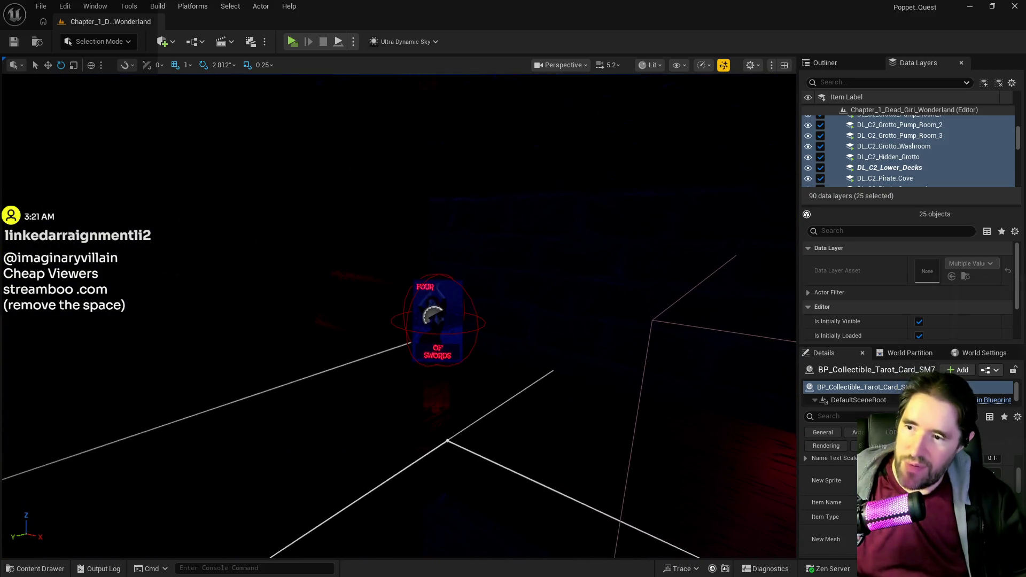
click(436, 320)
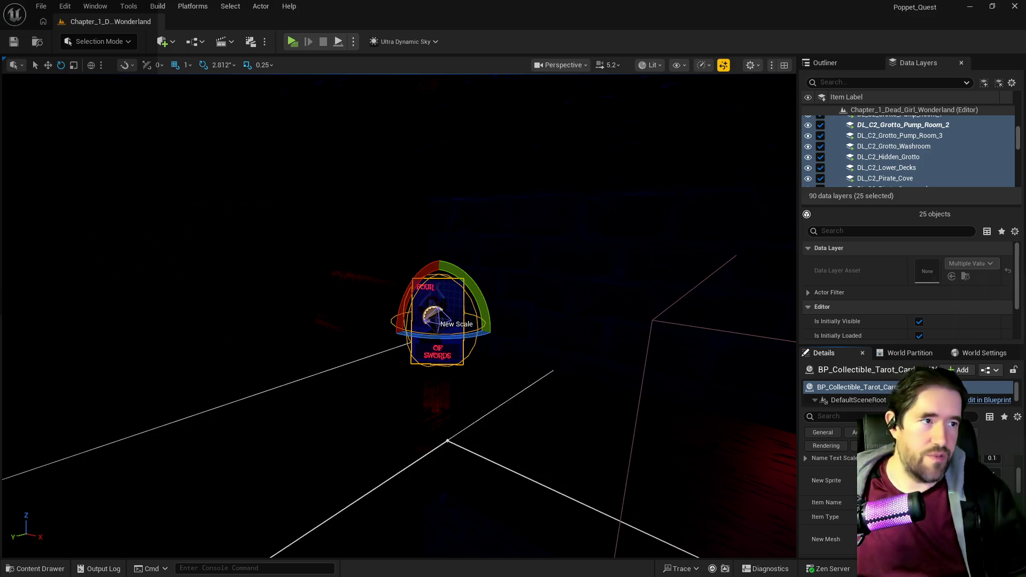
mouse_move(636, 336)
mouse_down()
mouse_move(566, 235)
mouse_move(351, 237)
mouse_up()
scroll(351, 238, up, 4)
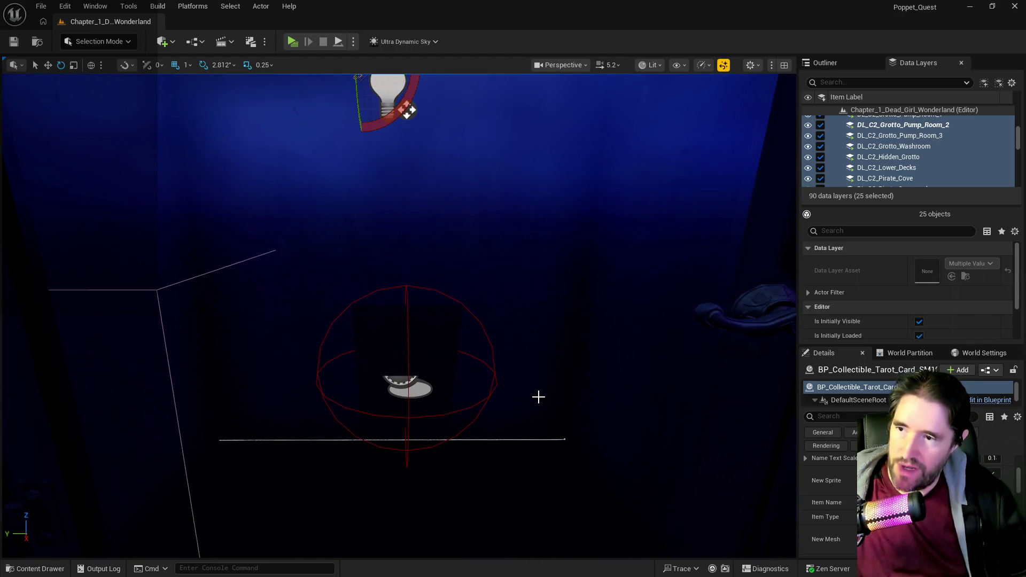
scroll(534, 396, up, 5)
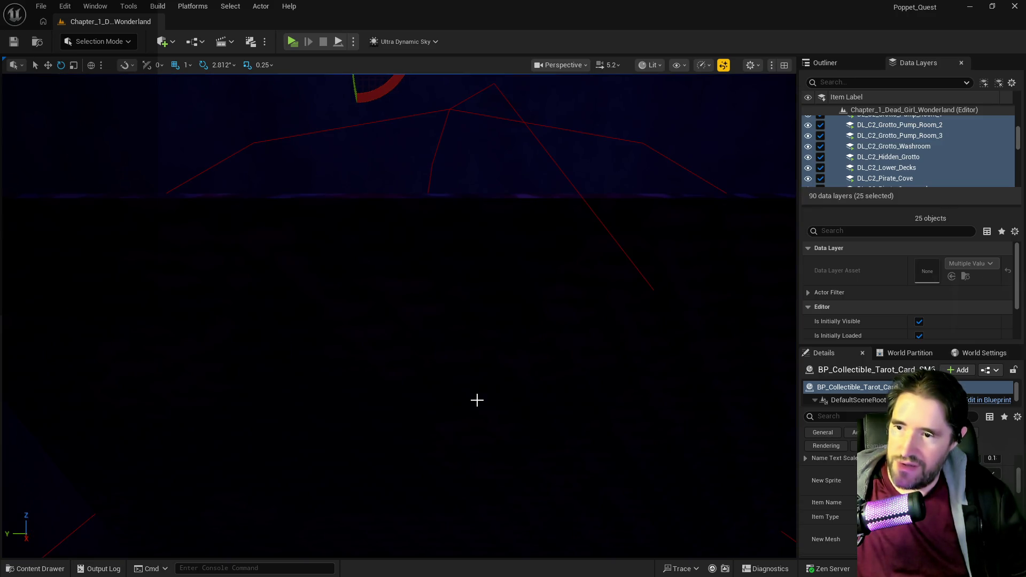
click(476, 400)
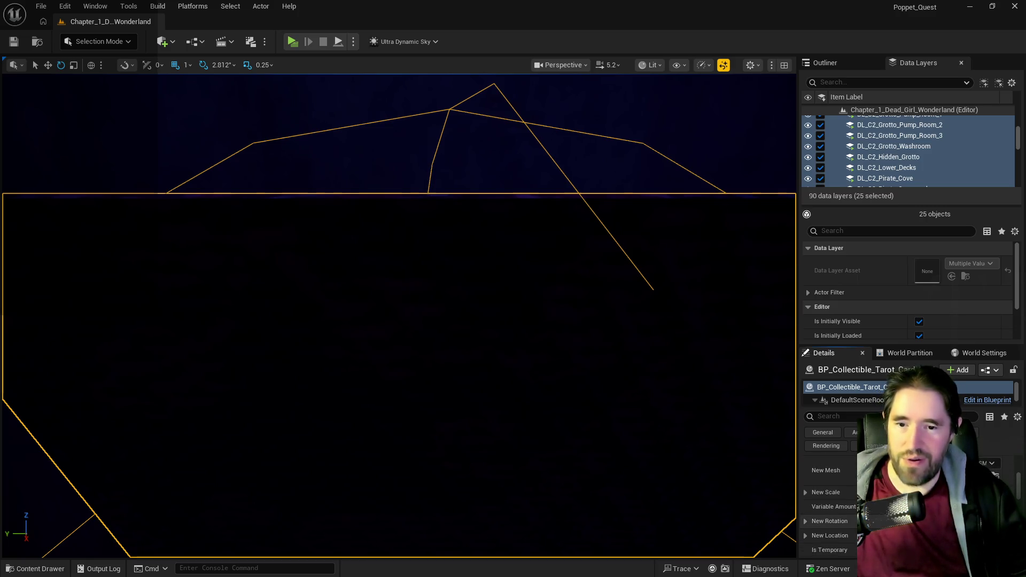
key(f)
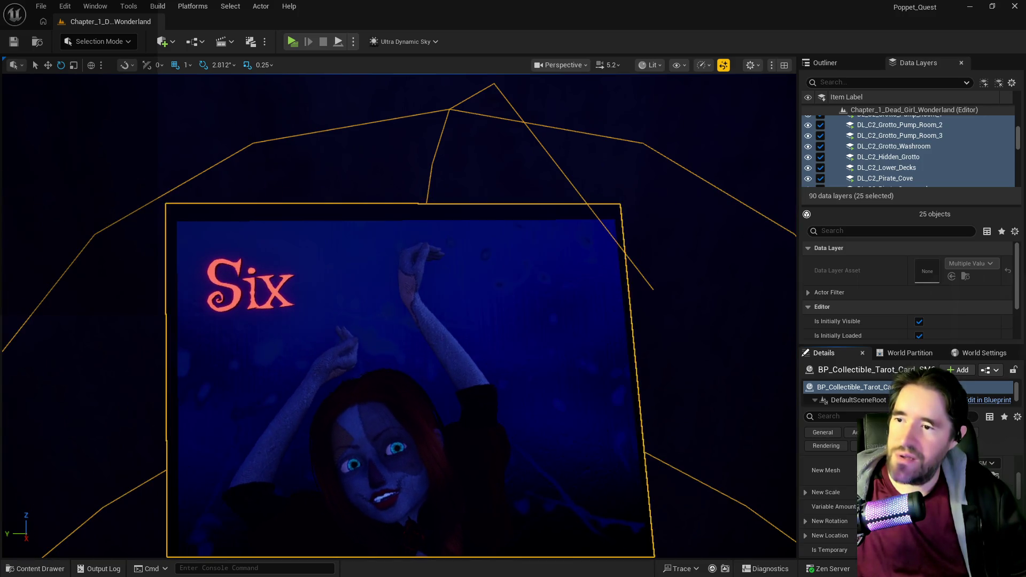
scroll(564, 473, down, 5)
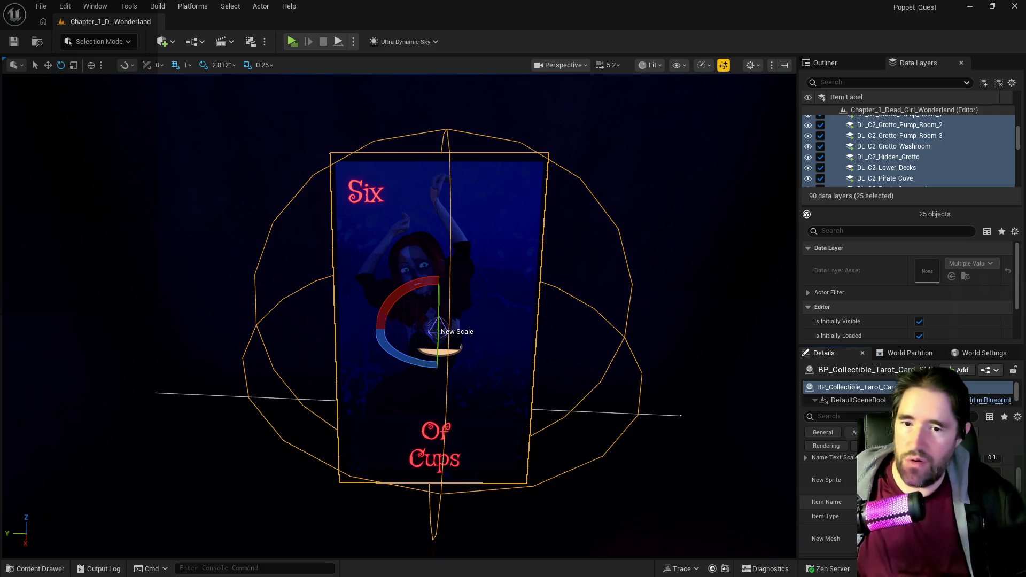
drag(613, 471, 460, 427)
drag(475, 319, 353, 204)
drag(602, 472, 602, 472)
key(f)
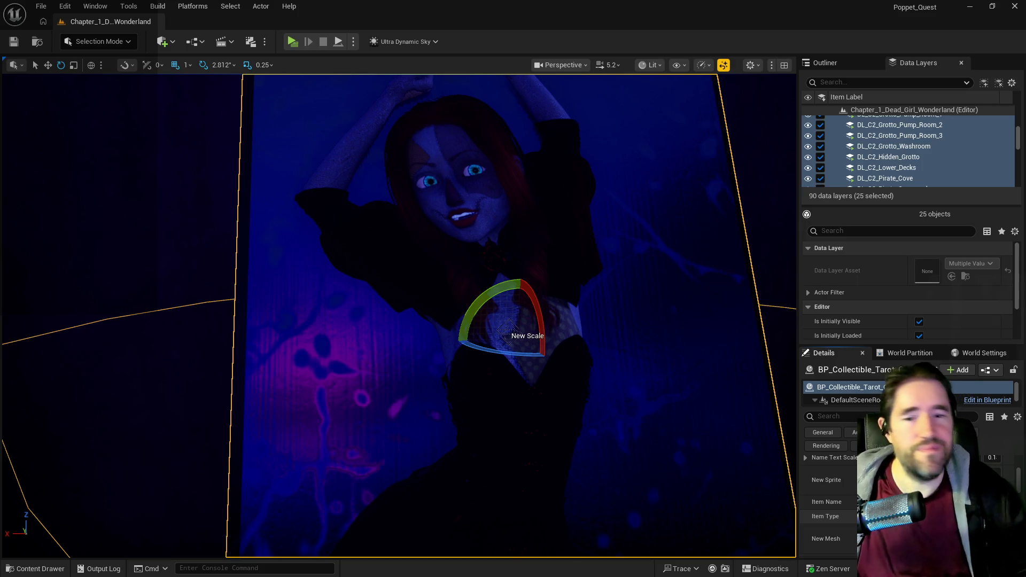
drag(489, 431, 489, 432)
- Fly over the pink-lit platform, magic circles and brown floor, then across toward the pipe
drag(404, 410, 404, 411)
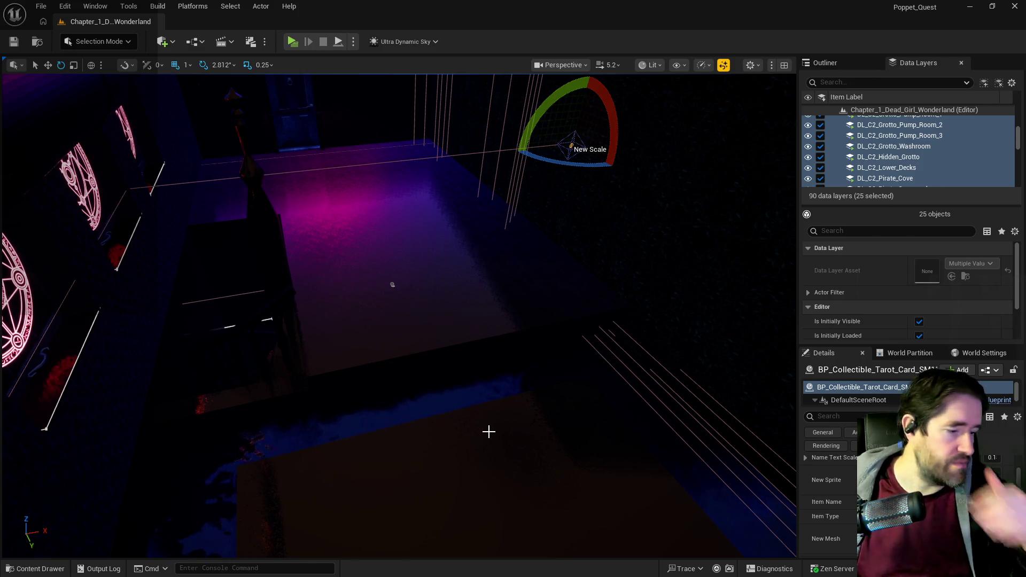
drag(474, 476, 474, 477)
drag(488, 432, 488, 432)
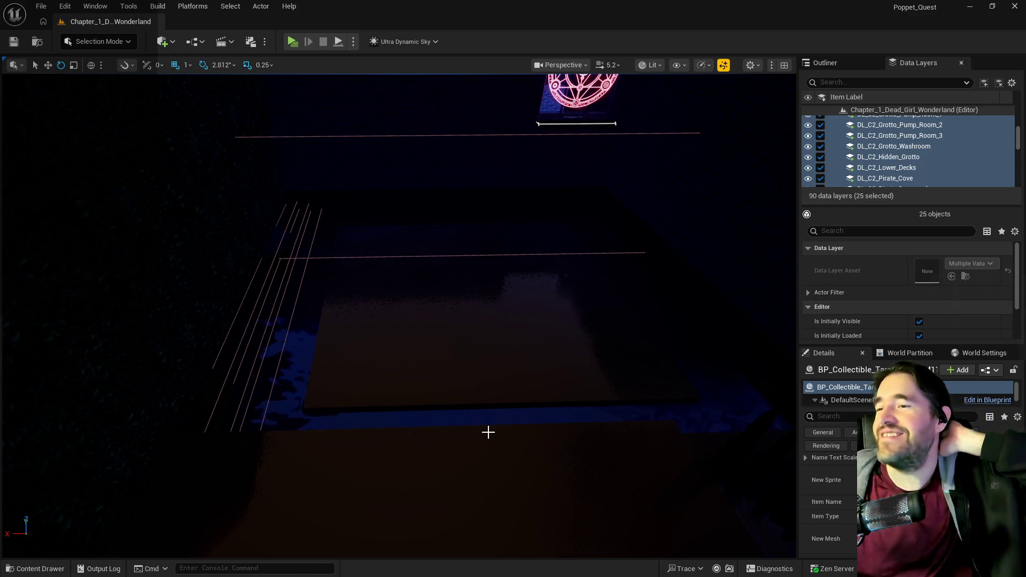
drag(494, 422, 494, 421)
mouse_move(606, 276)
mouse_down()
mouse_move(522, 247)
mouse_move(492, 266)
mouse_up()
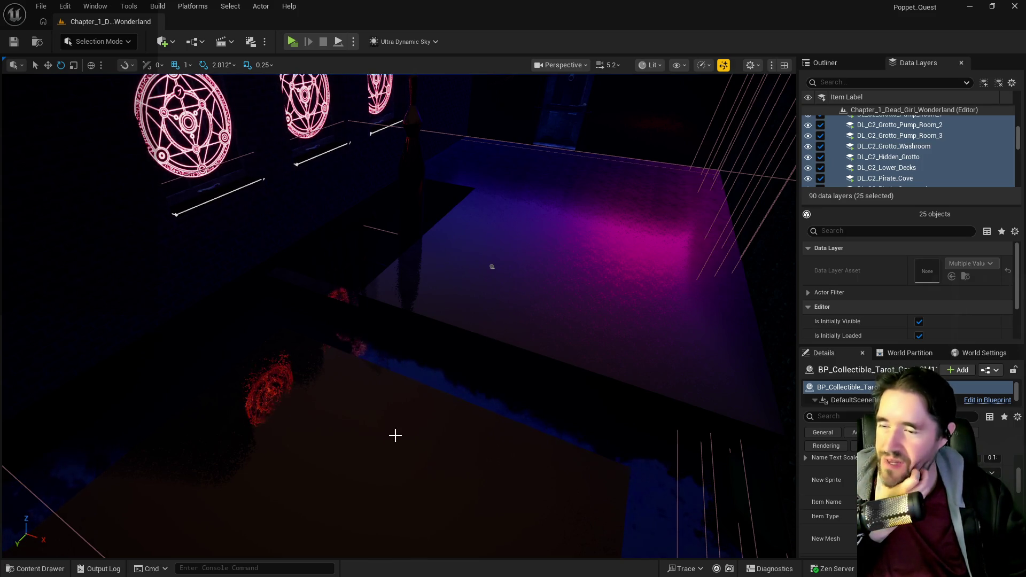
drag(394, 435, 259, 337)
mouse_move(384, 291)
mouse_down()
mouse_move(508, 85)
mouse_move(522, 211)
mouse_up()
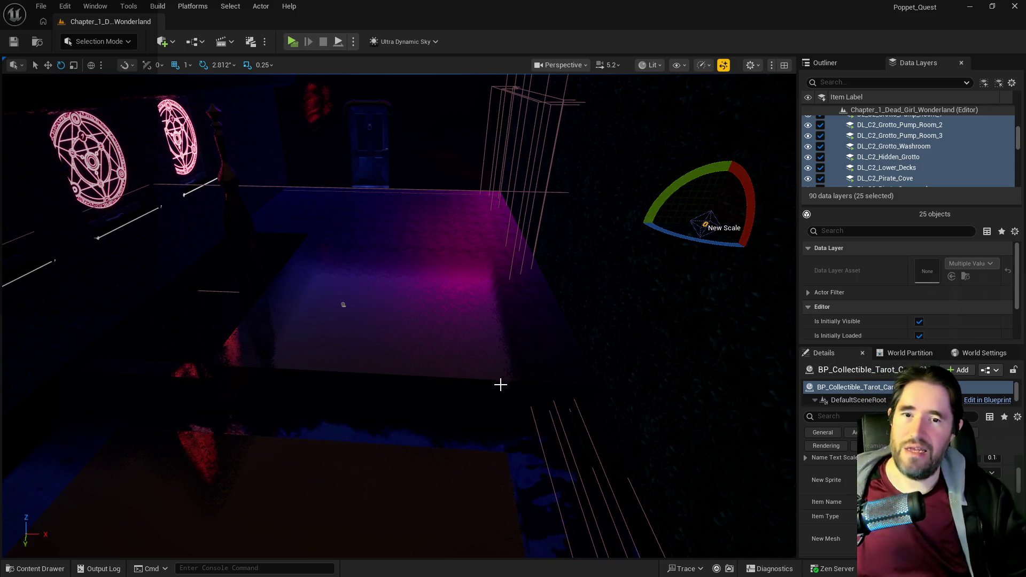
mouse_move(446, 311)
mouse_down()
mouse_move(534, 256)
mouse_move(402, 219)
mouse_move(255, 294)
mouse_move(534, 378)
mouse_move(427, 357)
mouse_move(449, 368)
mouse_move(508, 506)
mouse_move(411, 478)
mouse_move(401, 465)
mouse_move(390, 497)
mouse_move(406, 481)
mouse_move(390, 465)
mouse_move(401, 460)
mouse_move(395, 473)
mouse_up()
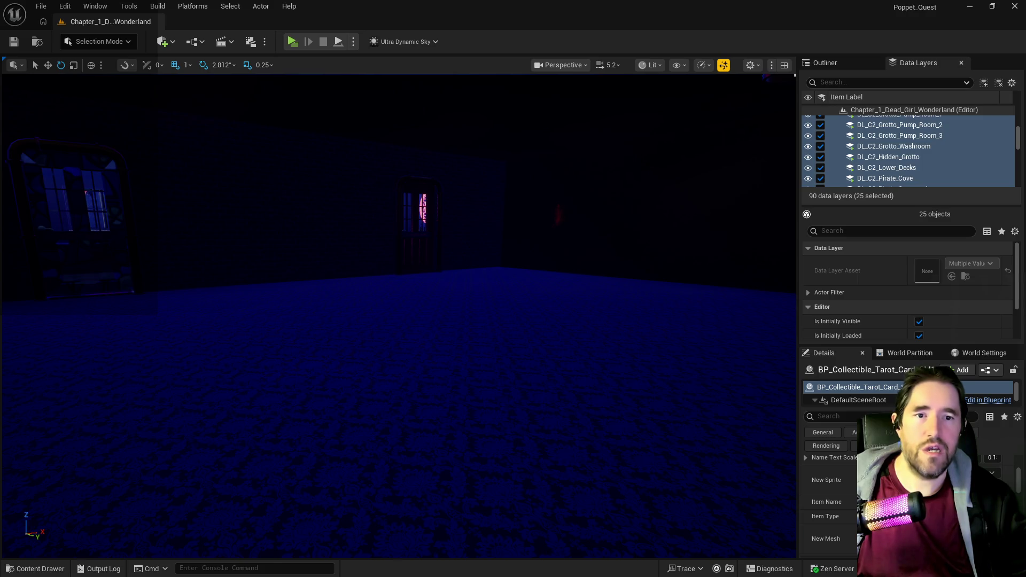
key(ctrl+space)
mouse_move(477, 430)
mouse_down()
mouse_move(463, 223)
mouse_move(427, 176)
mouse_up()
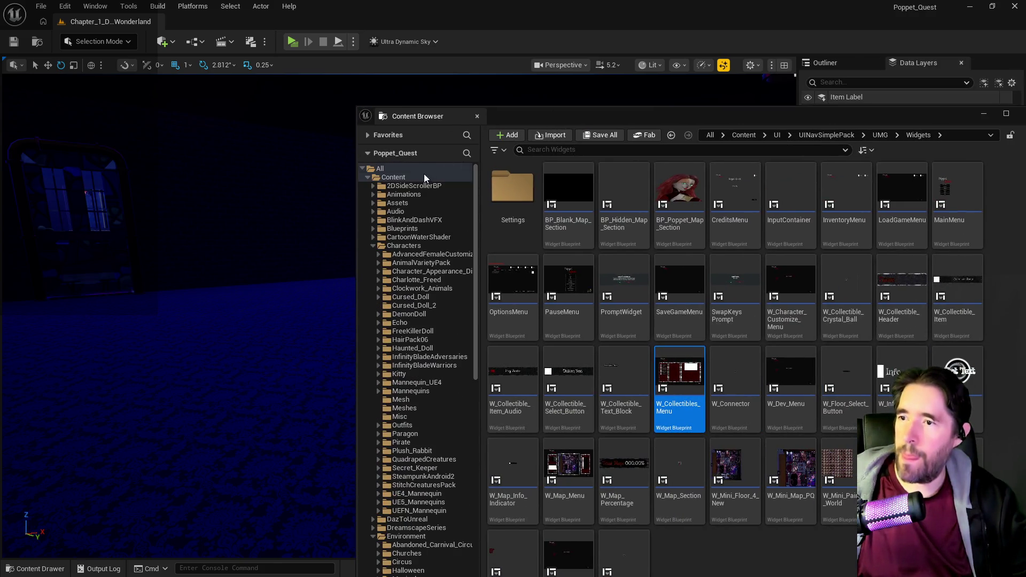
click(398, 177)
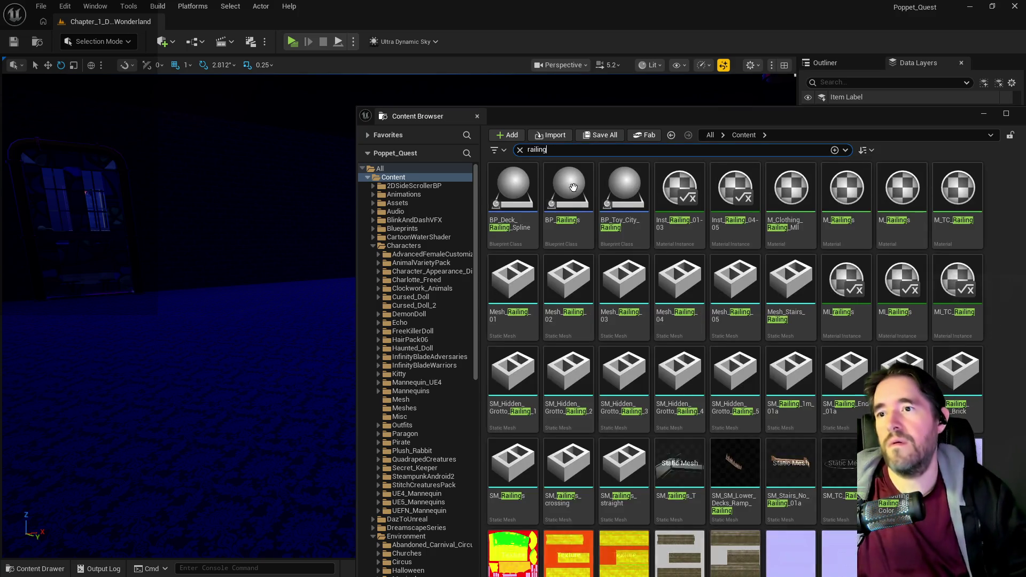
click(578, 205)
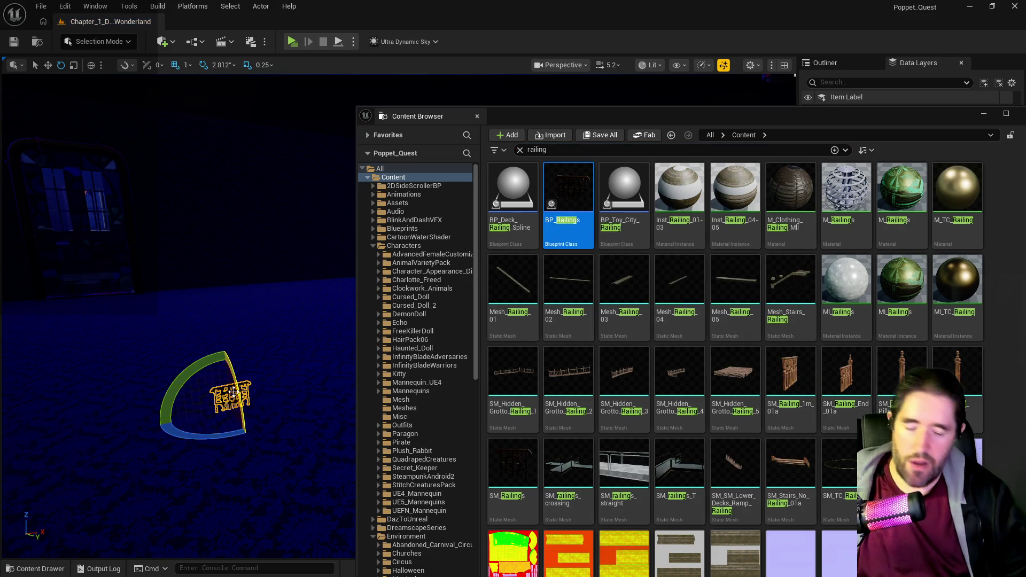
click(184, 401)
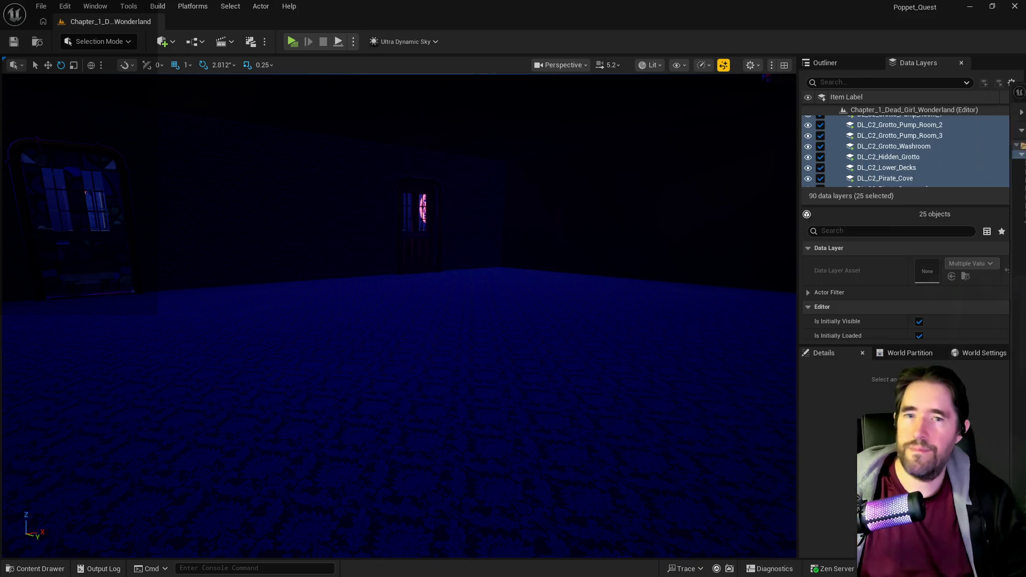
- Fly to the lit platform and magic circles and bring up the Quick Add actor list
drag(183, 401, 184, 400)
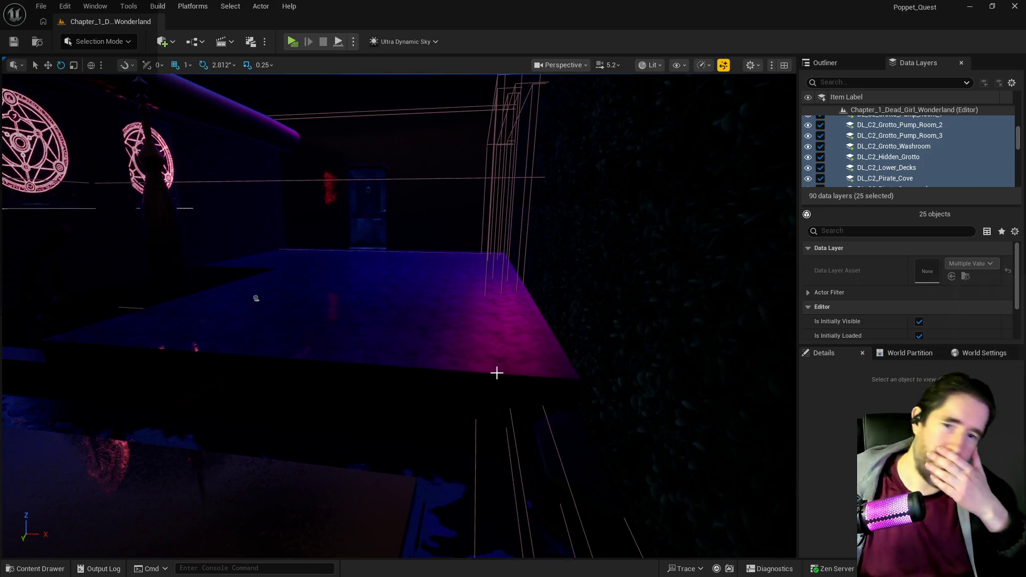
mouse_move(326, 392)
mouse_down()
mouse_move(436, 339)
mouse_move(444, 321)
mouse_up()
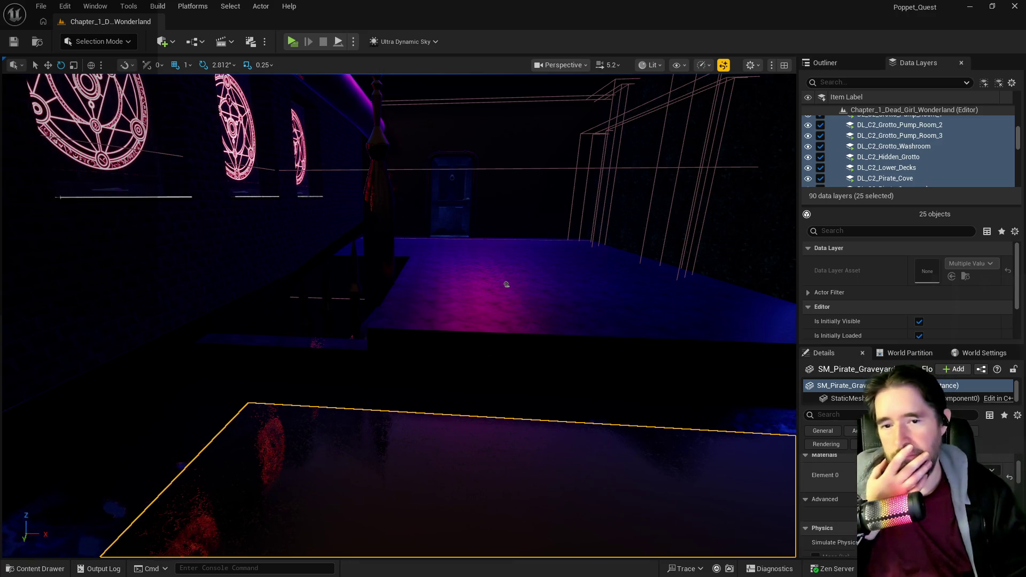
click(162, 41)
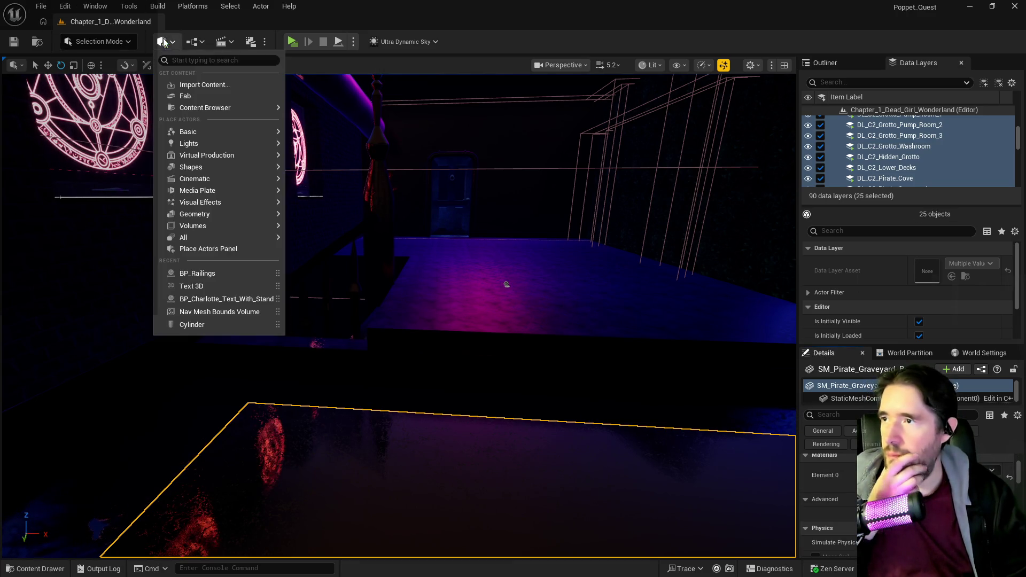
- Place a small Box Brush in the room and select it
mouse_move(208, 217)
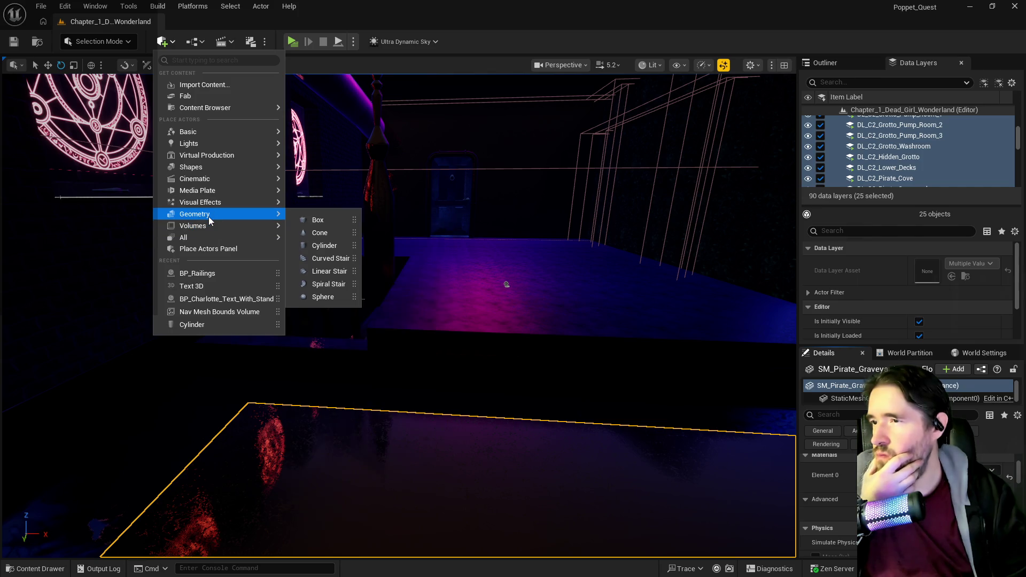
click(319, 220)
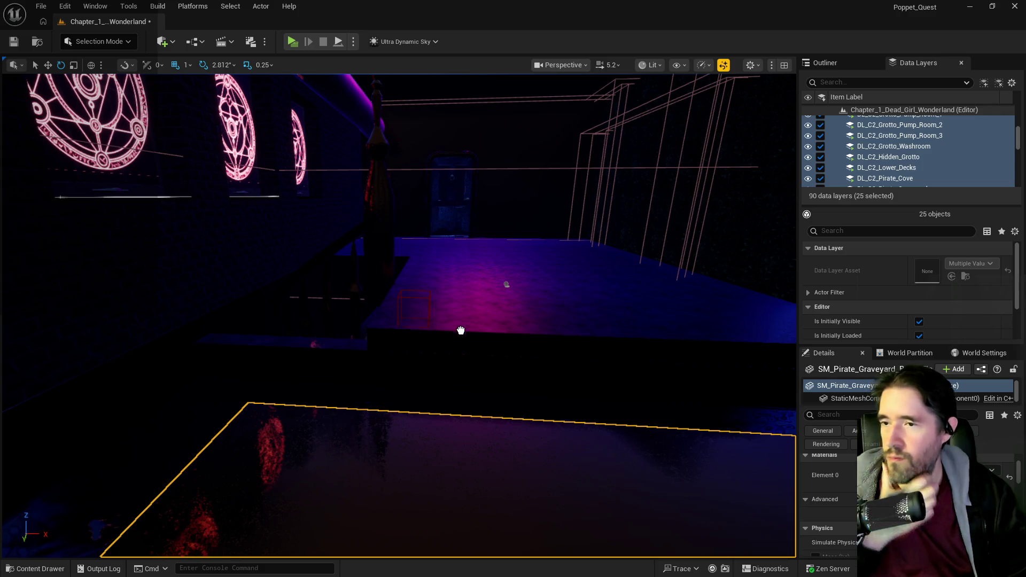
key(ctrl+z)
drag(386, 229, 386, 266)
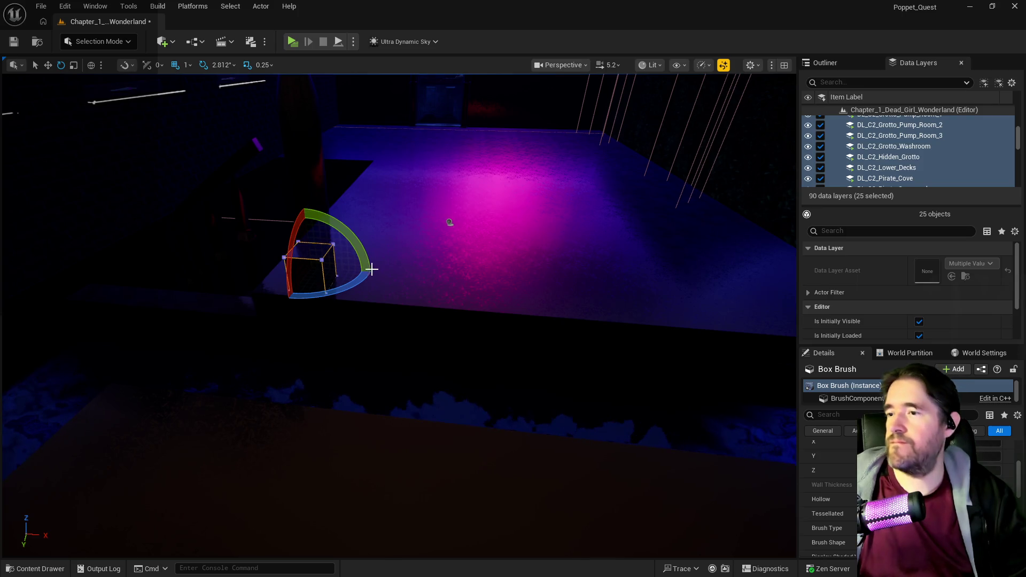
- Scale the Box Brush into a long slab and slide it left against the wall
key(w)
key(e)
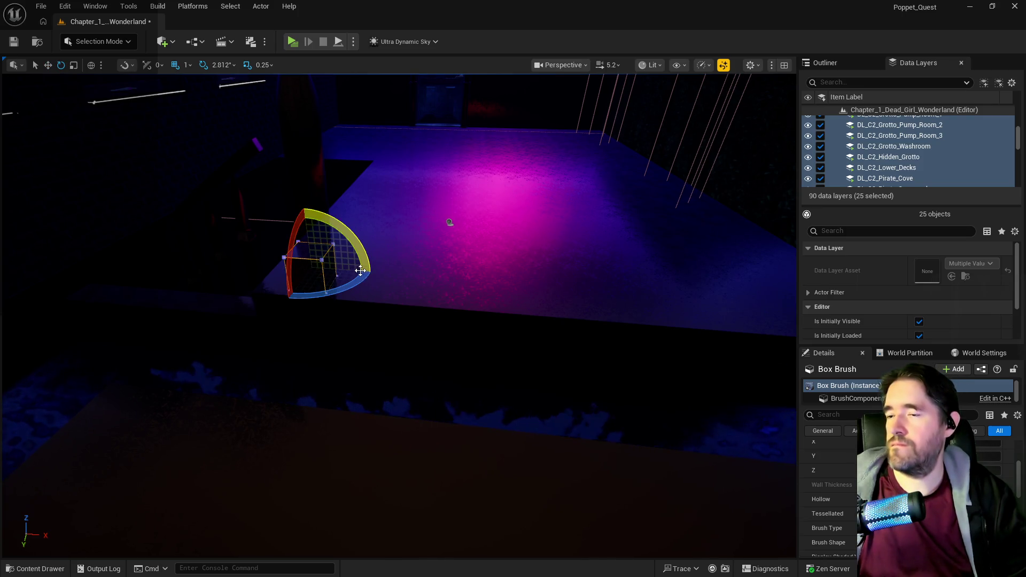
key(r)
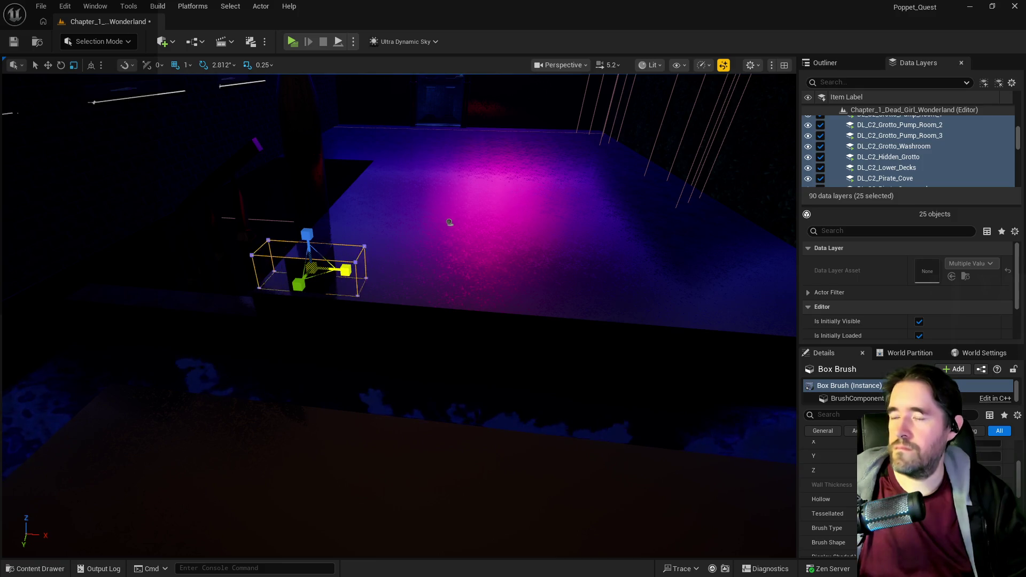
mouse_move(346, 270)
mouse_down()
mouse_move(291, 238)
mouse_move(307, 219)
mouse_move(307, 185)
mouse_up()
mouse_move(450, 222)
mouse_down()
mouse_move(650, 434)
mouse_move(559, 432)
mouse_up()
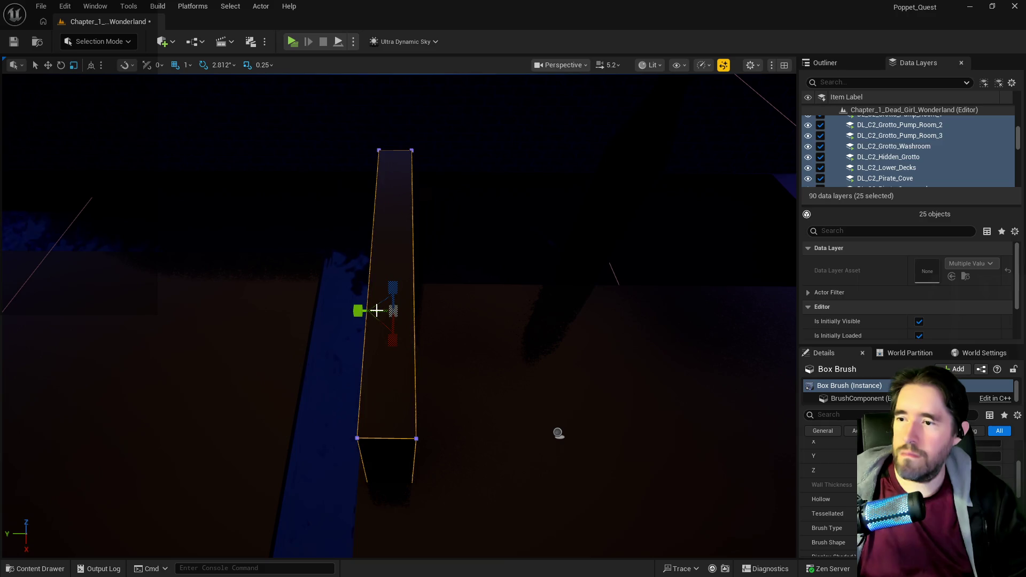
drag(376, 310, 367, 311)
mouse_move(382, 347)
mouse_down()
mouse_move(396, 321)
mouse_move(443, 283)
mouse_up()
mouse_move(494, 366)
mouse_down()
mouse_move(418, 353)
mouse_move(471, 364)
mouse_up()
key(r)
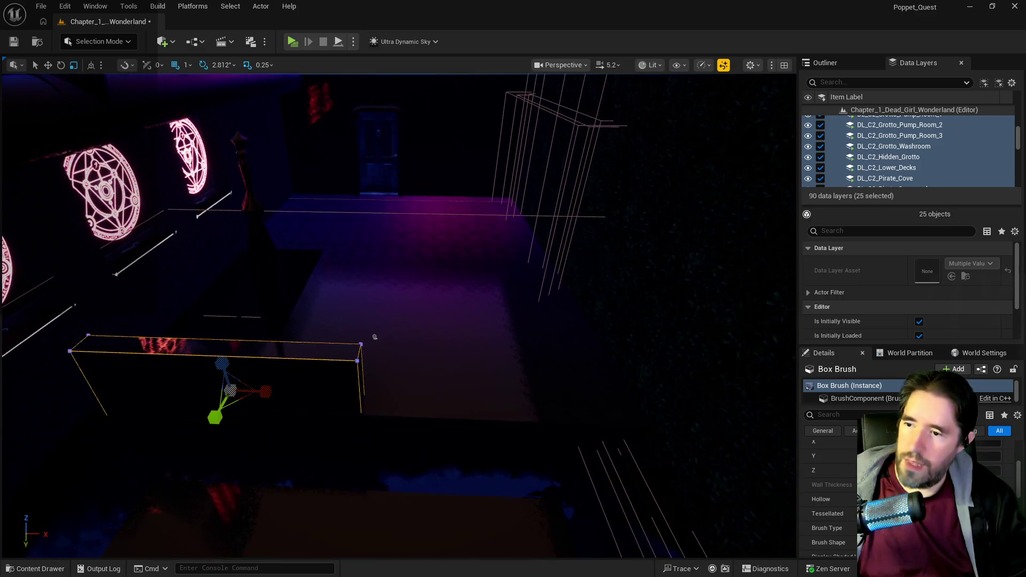
- Alt-drag the slab into a copy, Box Brush2, on the right and narrow its length
key(w)
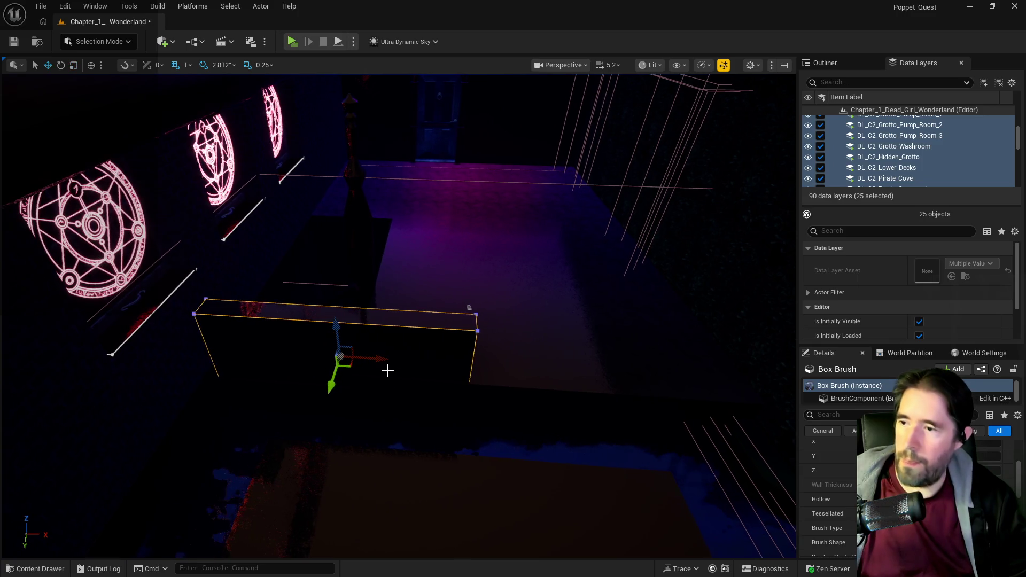
mouse_move(377, 361)
mouse_down()
mouse_move(701, 407)
mouse_move(619, 394)
mouse_move(661, 394)
mouse_move(660, 407)
mouse_move(705, 435)
mouse_move(748, 435)
mouse_up()
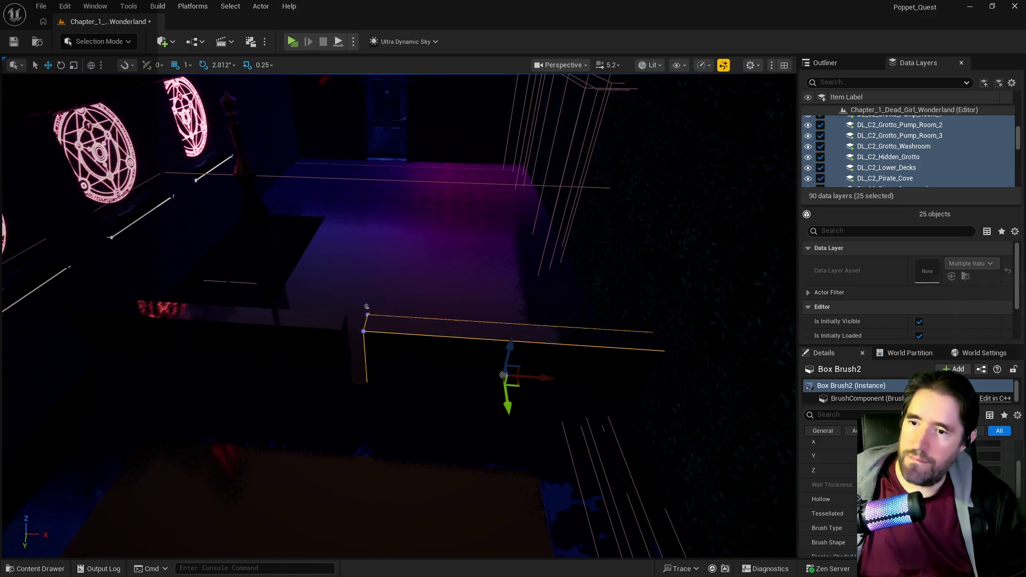
key(e)
key(w)
key(r)
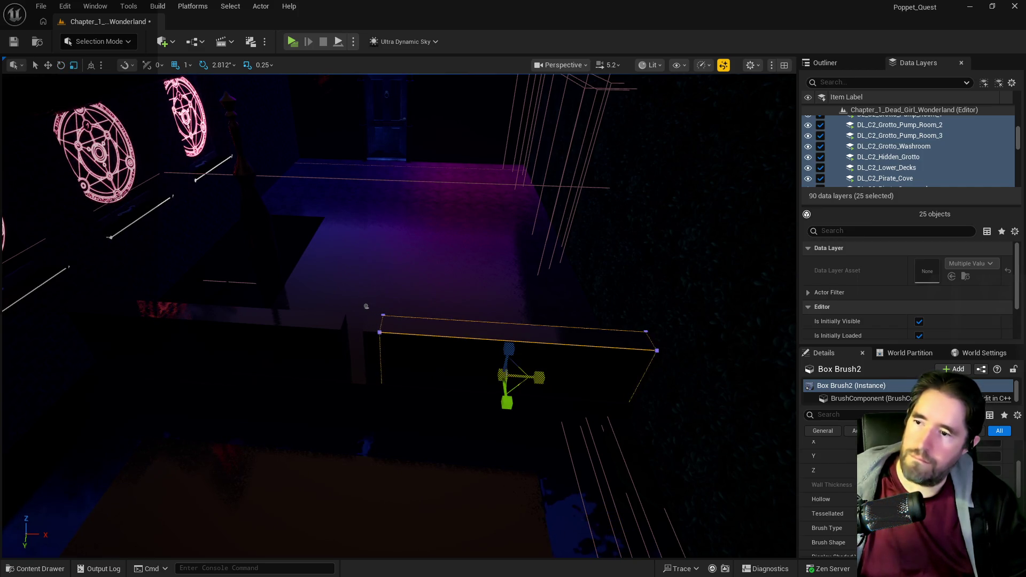
key(w)
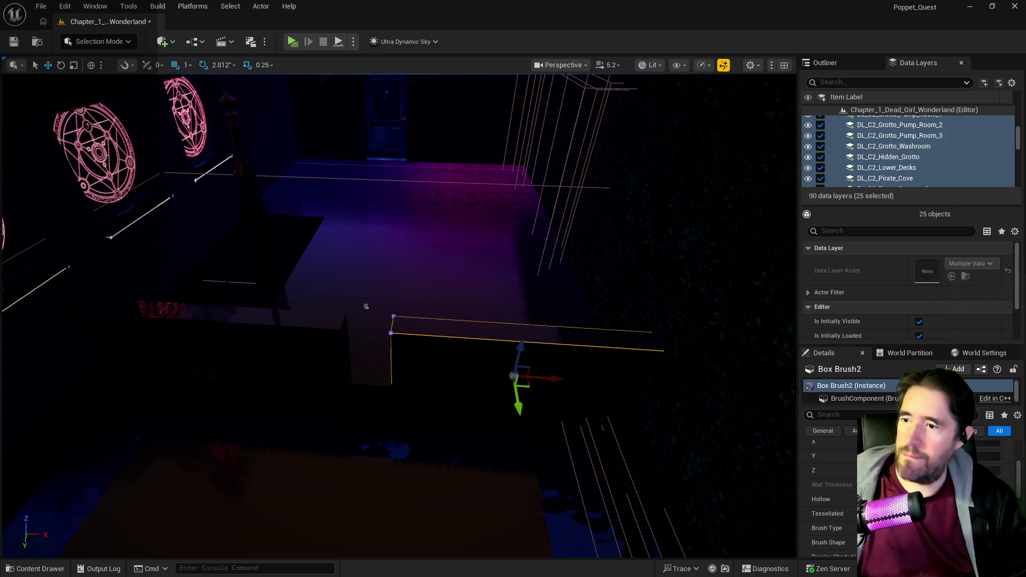
key(f)
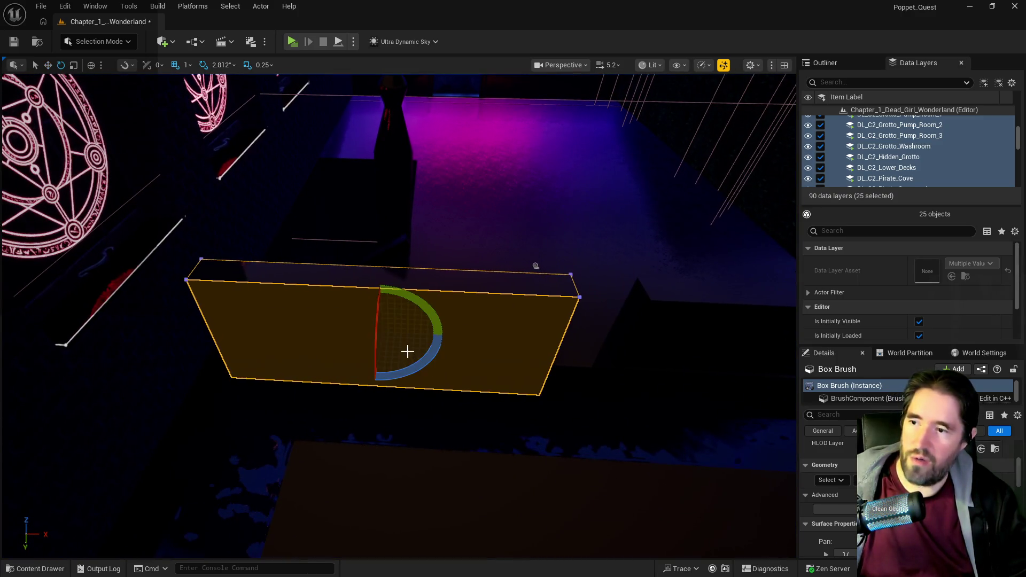
drag(416, 334, 413, 333)
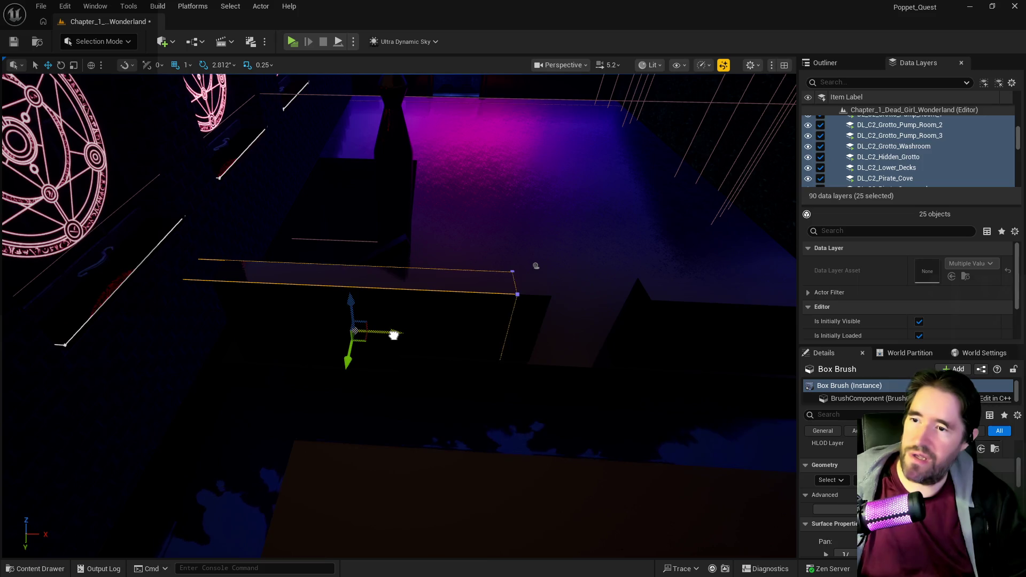
drag(497, 378, 535, 417)
mouse_move(445, 198)
mouse_down()
mouse_move(274, 229)
mouse_move(114, 314)
mouse_move(239, 437)
mouse_move(595, 451)
mouse_move(251, 339)
mouse_move(199, 202)
mouse_move(347, 224)
mouse_move(383, 213)
mouse_move(411, 240)
mouse_move(328, 383)
mouse_move(222, 265)
mouse_move(283, 229)
mouse_move(218, 190)
mouse_move(186, 155)
mouse_move(213, 251)
mouse_move(201, 271)
mouse_move(301, 278)
mouse_move(286, 268)
mouse_move(335, 264)
mouse_move(474, 373)
mouse_up()
- Duplicate Box Brush2 as Box Brush3, rotate it 90 degrees and slide it left
key(ctrl+d)
mouse_move(394, 201)
mouse_down()
mouse_move(298, 165)
mouse_move(408, 202)
mouse_up()
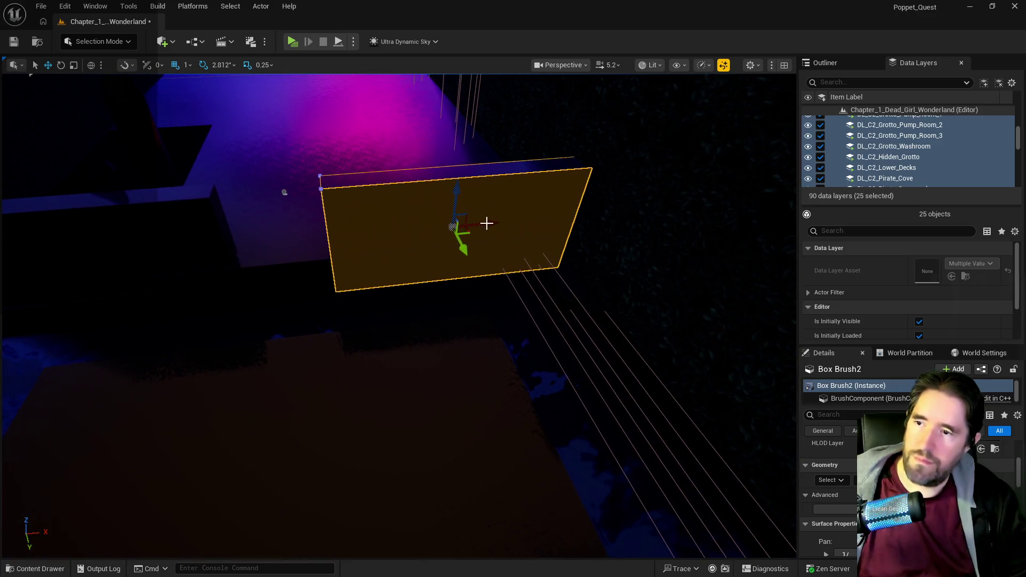
key(ctrl+d)
drag(487, 223, 463, 228)
key(e)
mouse_move(373, 262)
mouse_down()
mouse_move(427, 260)
mouse_move(359, 279)
mouse_up()
key(w)
mouse_move(504, 199)
mouse_down()
mouse_move(460, 213)
mouse_move(470, 224)
mouse_up()
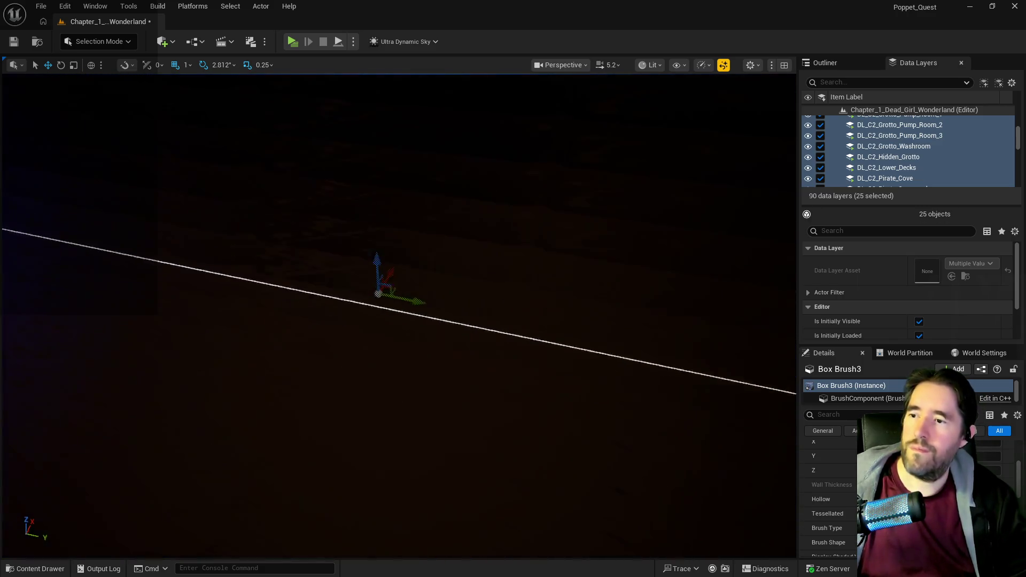
- Nudge Box Brush3 along its Y axis in small steps and orbit to check the alignment
key(e)
key(r)
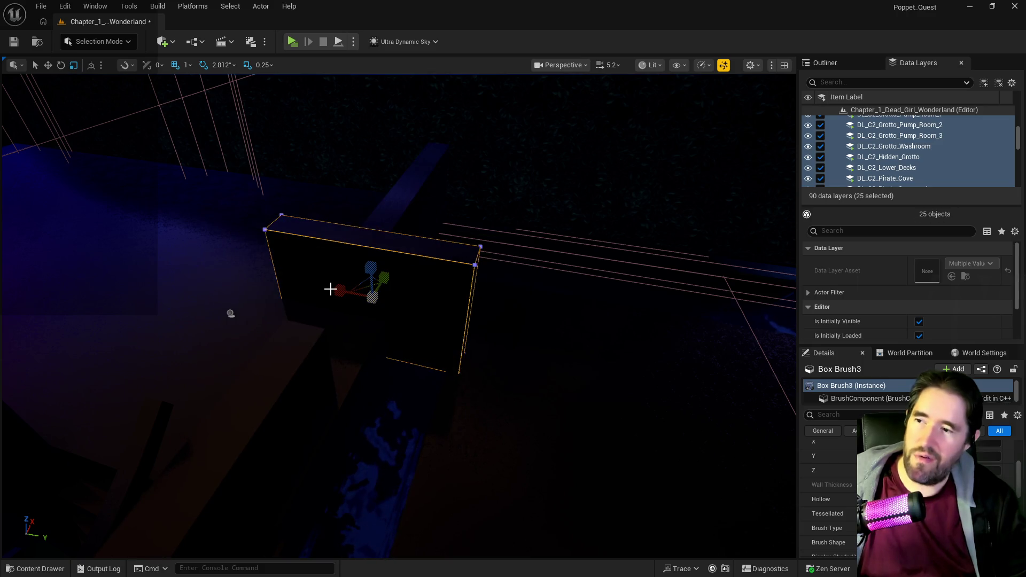
mouse_move(407, 304)
mouse_down()
mouse_move(466, 321)
mouse_move(446, 314)
mouse_up()
key(e)
key(r)
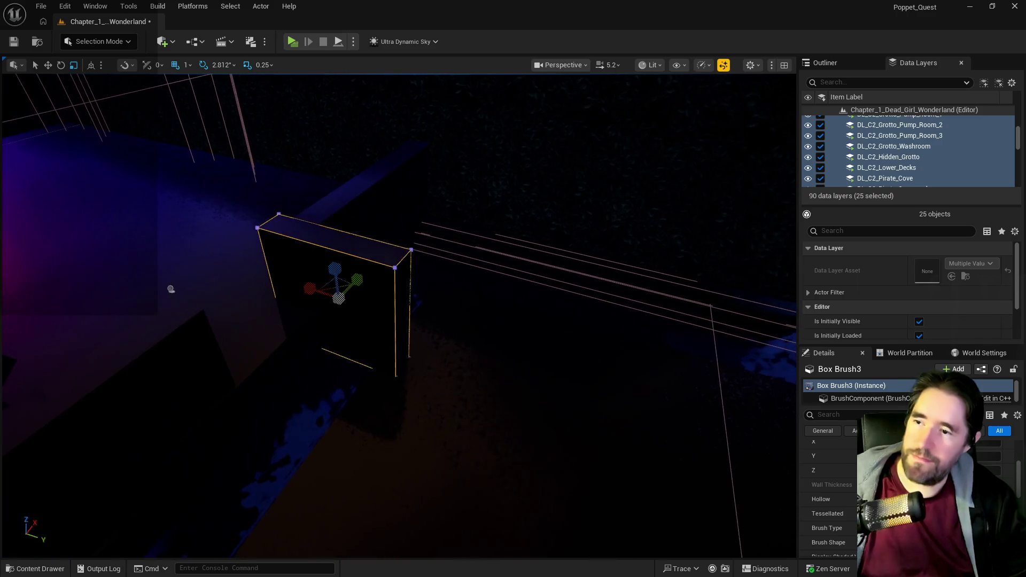
drag(370, 307, 378, 309)
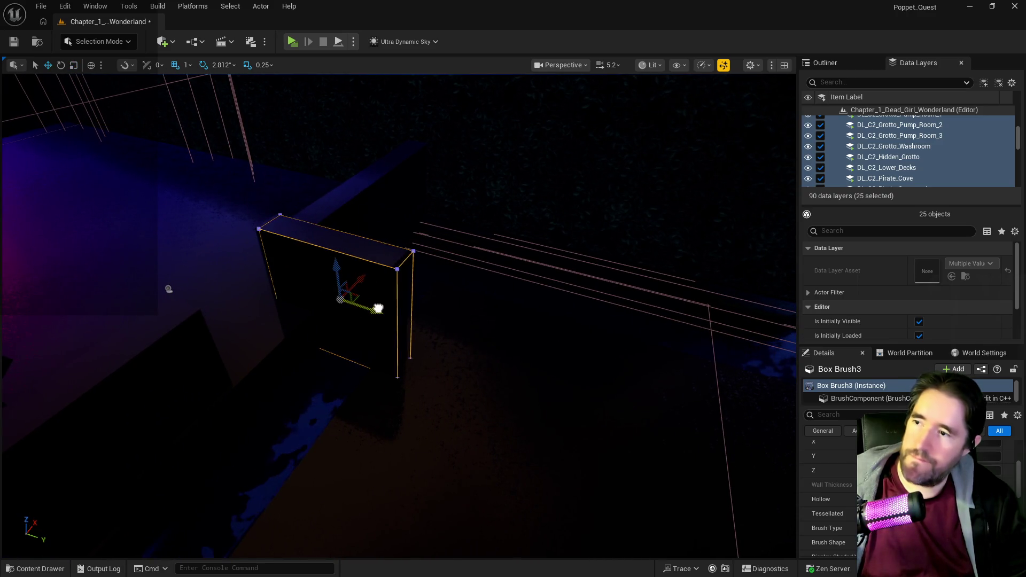
key(e)
key(r)
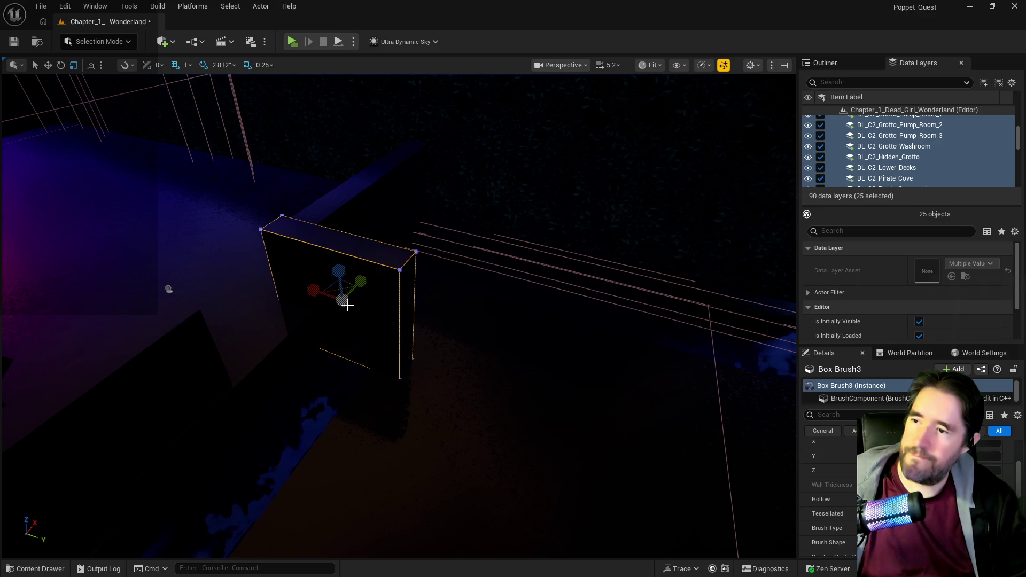
drag(303, 288, 271, 291)
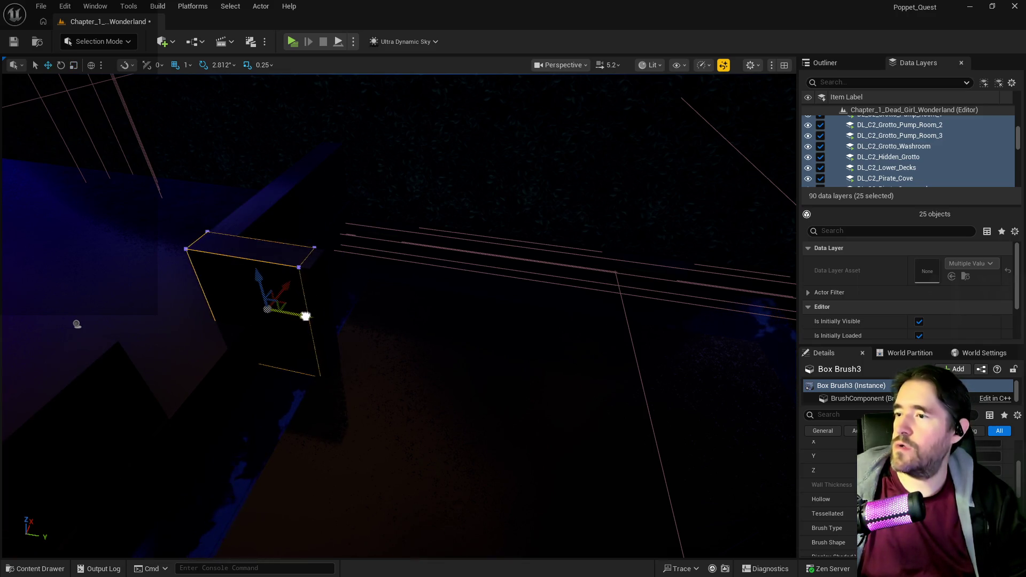
mouse_move(76, 324)
mouse_down()
mouse_move(192, 317)
mouse_move(42, 444)
mouse_move(291, 431)
mouse_move(419, 480)
mouse_up()
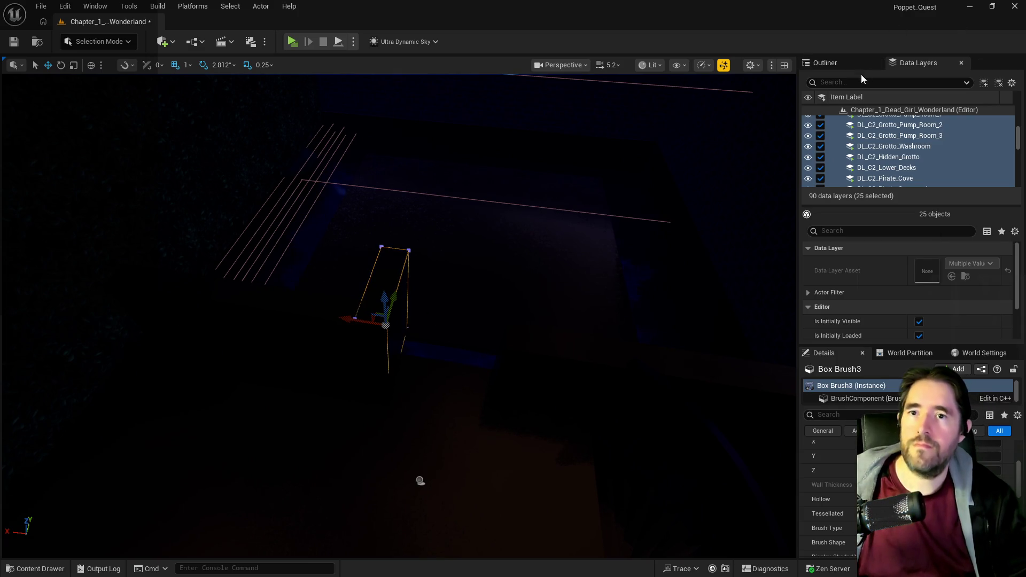
click(843, 61)
- Filter the Outliner by 'ultra' and select the Ultra_Dynamic_Sky actor
click(851, 80)
text(ultra)
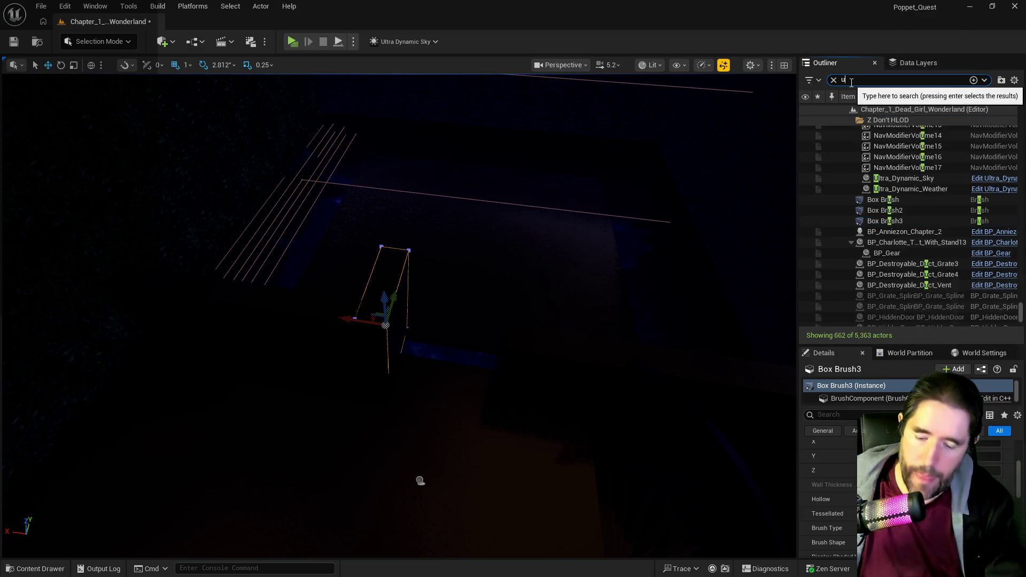
click(903, 131)
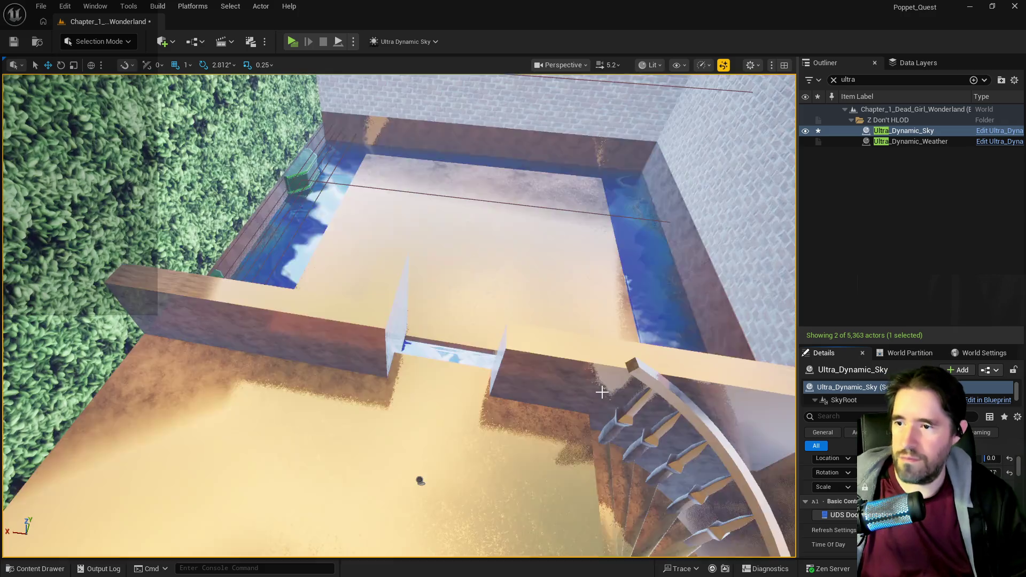
- Fly over the lit pool area and select the new box brush pillar between the walls
mouse_move(661, 416)
mouse_down()
mouse_move(661, 396)
mouse_move(602, 392)
mouse_up()
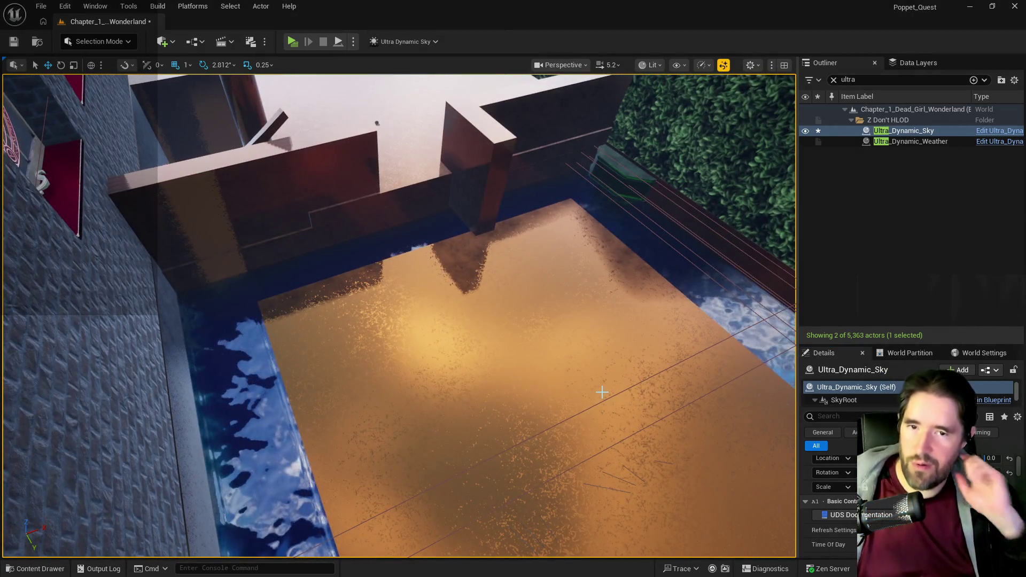
drag(601, 393, 601, 378)
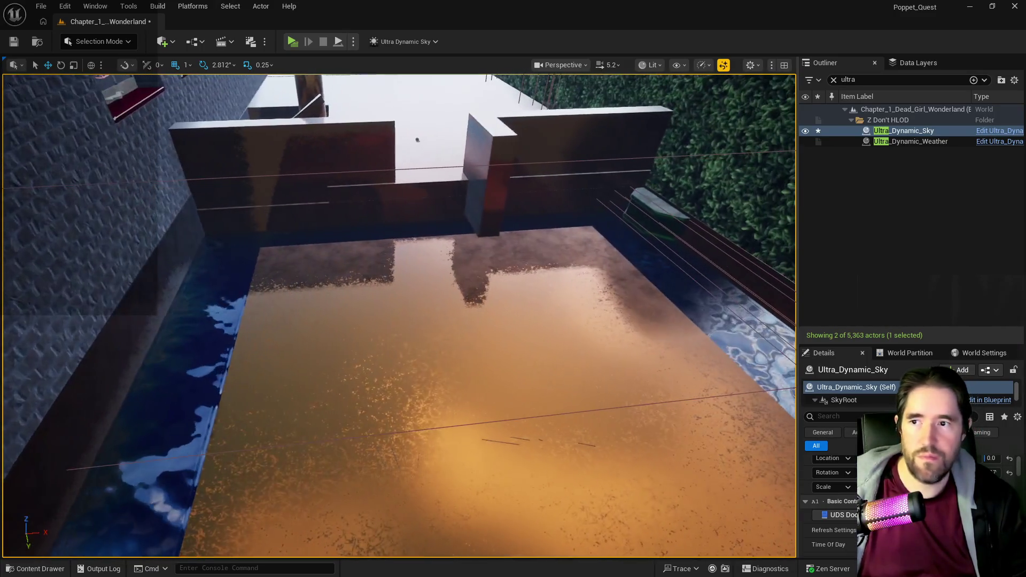
click(487, 185)
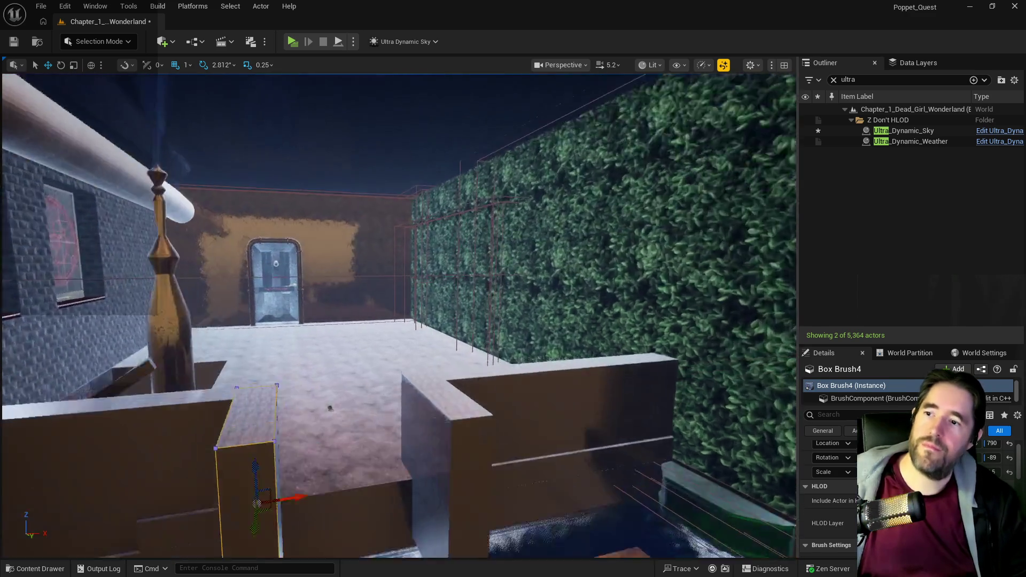
mouse_move(330, 409)
mouse_down()
mouse_move(497, 128)
mouse_move(566, 177)
mouse_move(529, 275)
mouse_move(508, 418)
mouse_move(518, 252)
mouse_move(481, 267)
mouse_move(364, 271)
mouse_up()
key(q)
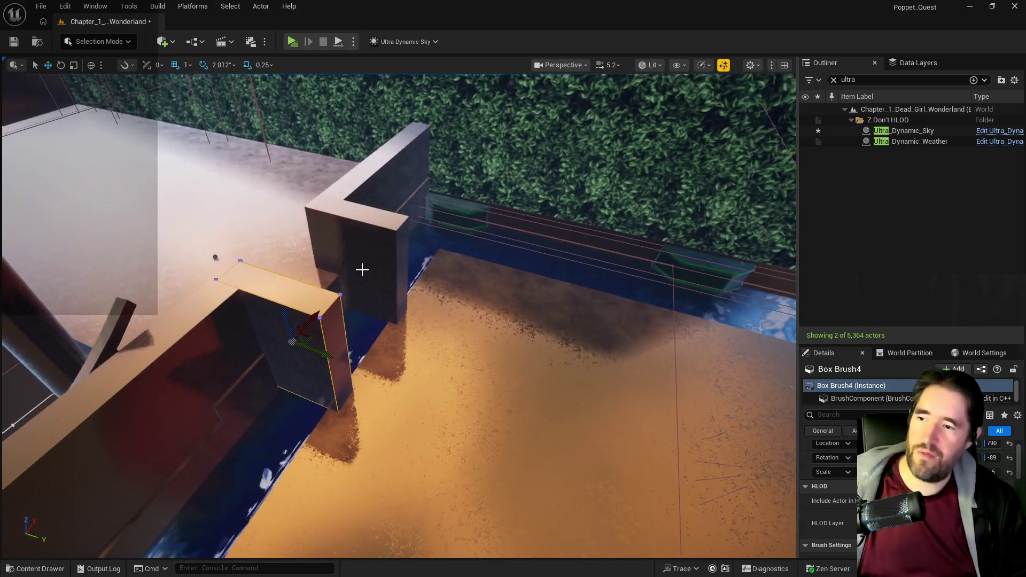
mouse_move(441, 331)
mouse_down()
mouse_move(638, 447)
mouse_move(486, 420)
mouse_up()
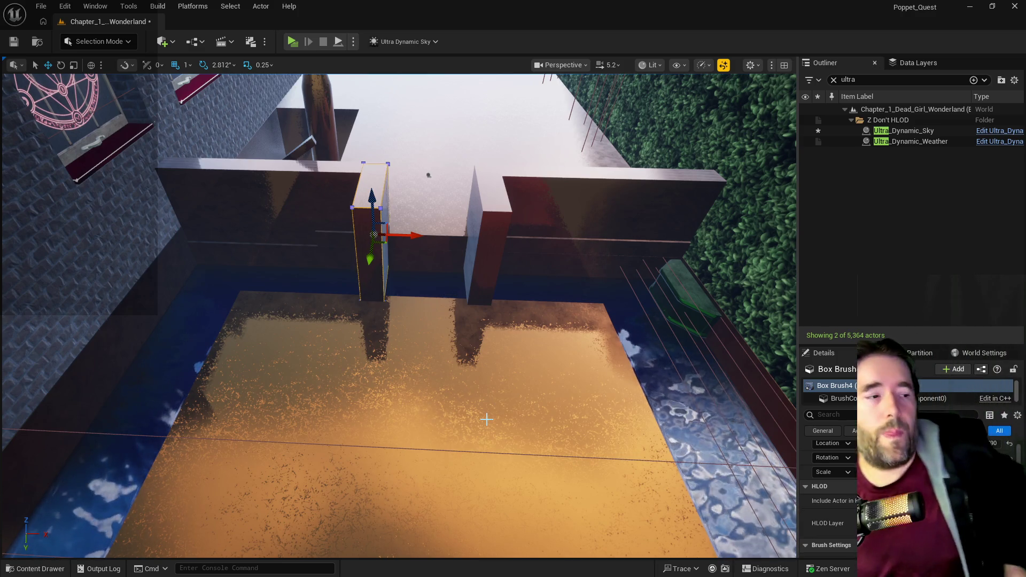
mouse_move(559, 443)
mouse_down()
mouse_move(481, 417)
mouse_move(529, 433)
mouse_move(513, 422)
mouse_move(481, 438)
mouse_move(454, 428)
mouse_up()
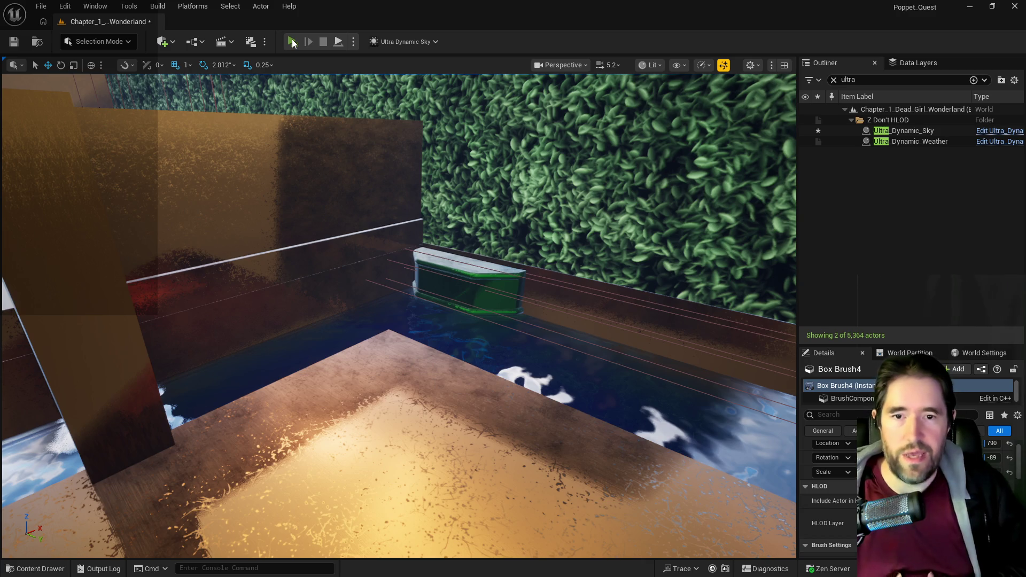
- Playtest the level along the walls toward the windows, then return and select the box brush
click(292, 42)
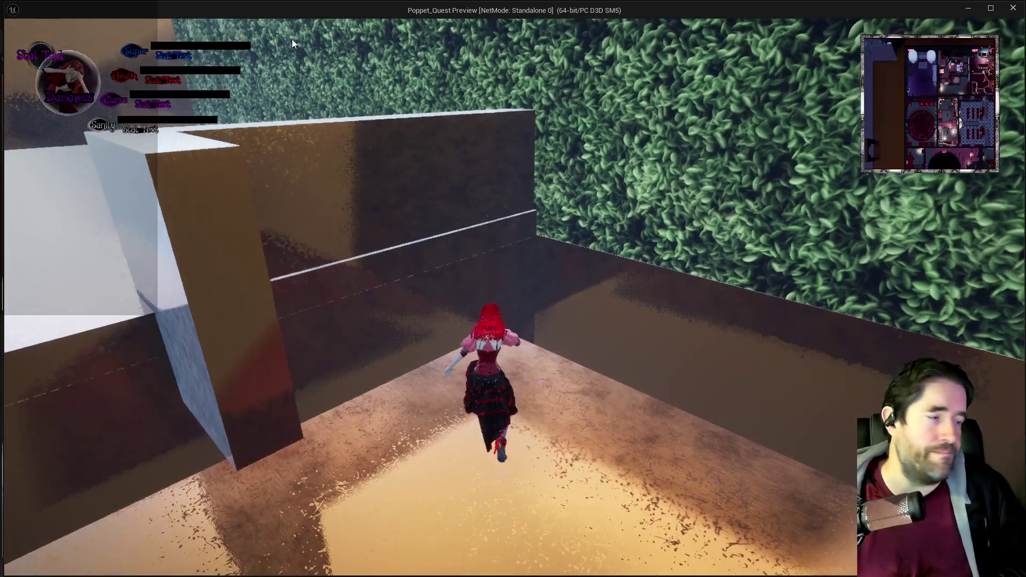
key(w)
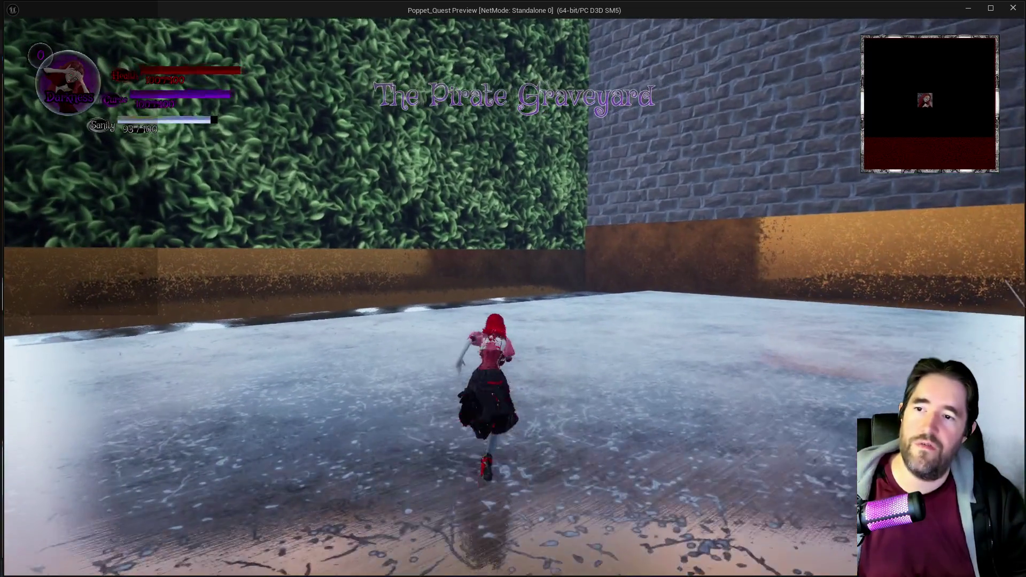
key(a)
key(w)
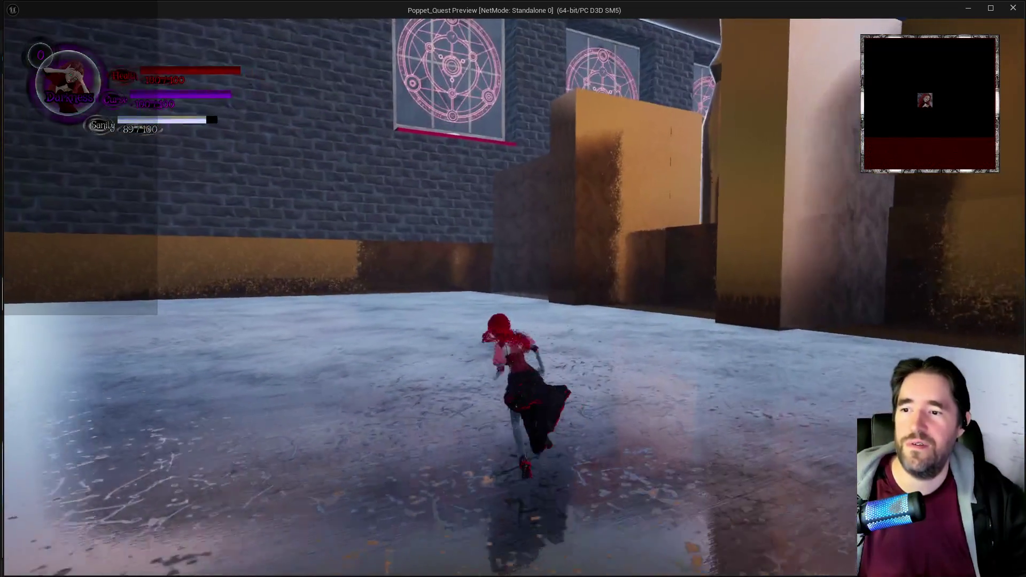
key(w)
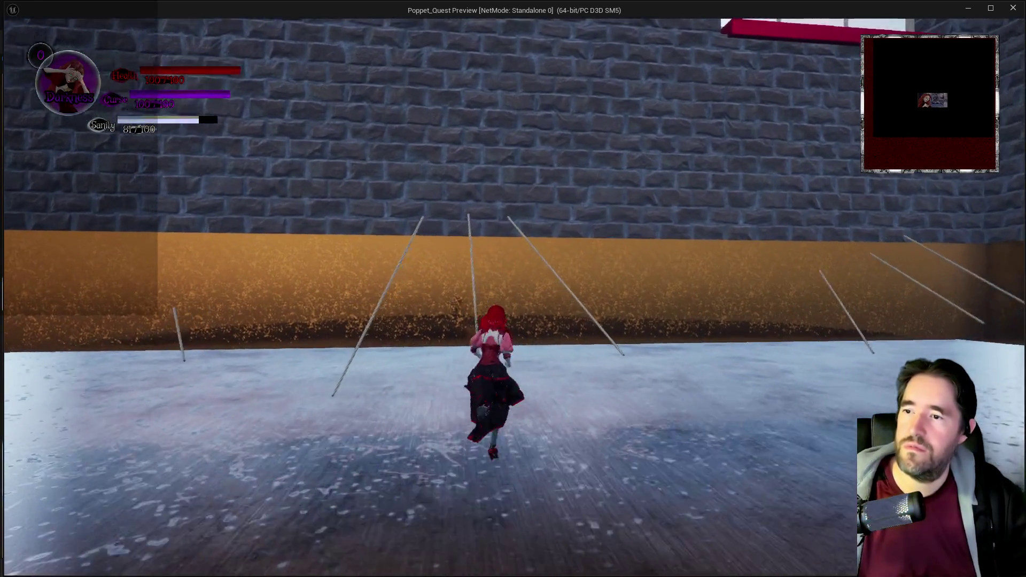
key(d)
key(w)
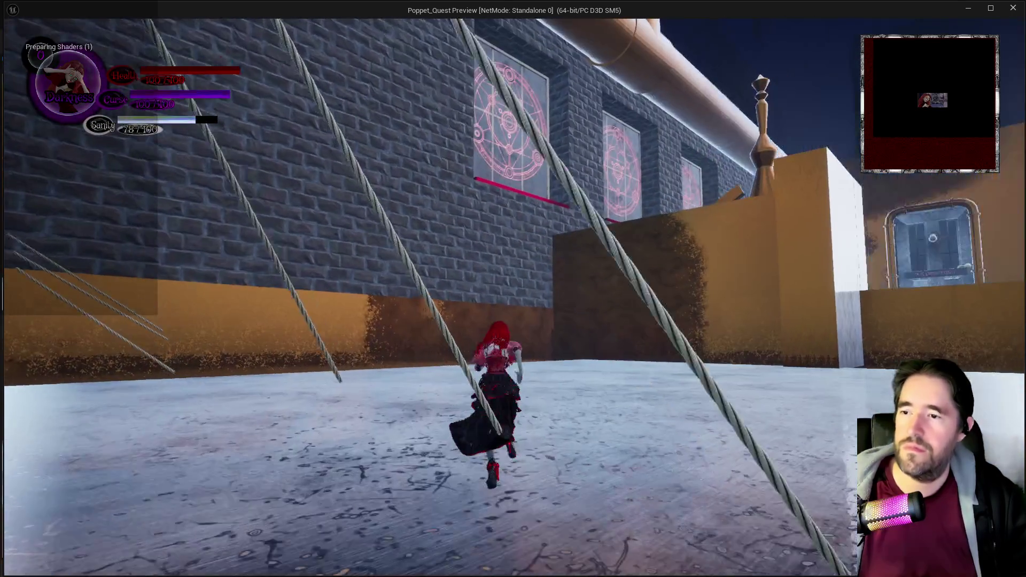
key(d)
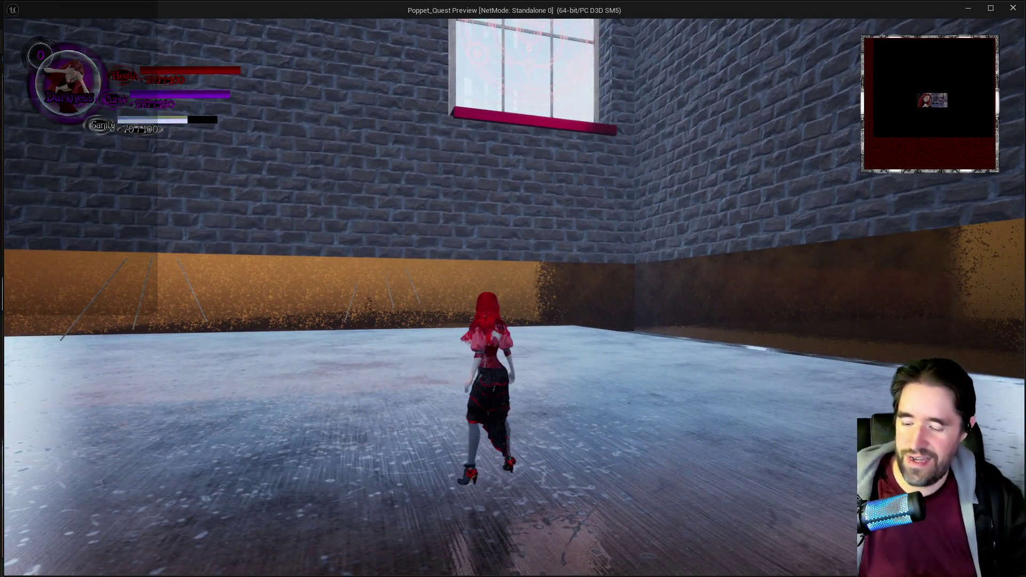
key(alt+Tab)
click(513, 425)
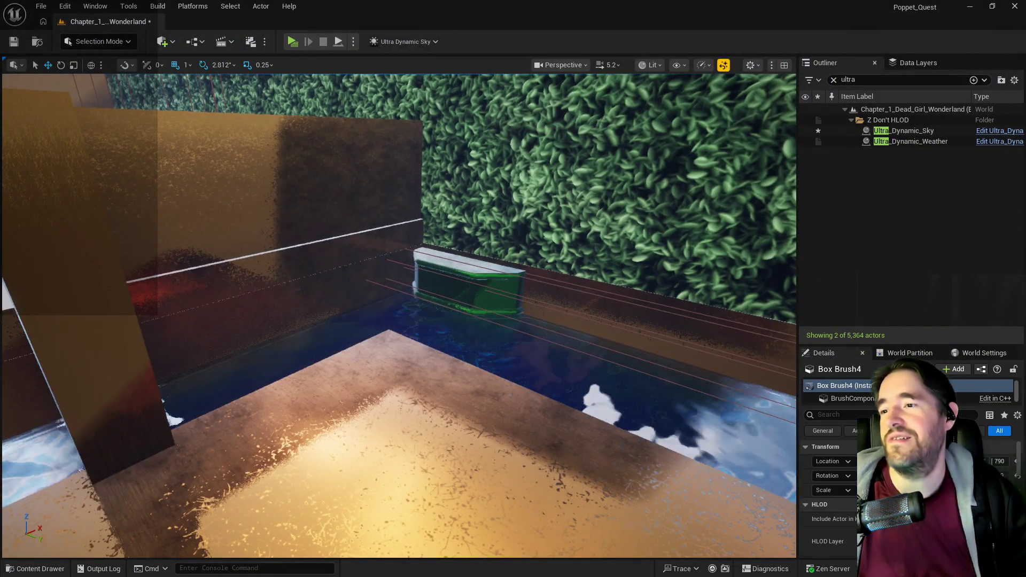
- End the play session and delete the four stray ropes lying on the pool floor
key(Escape)
key(s)
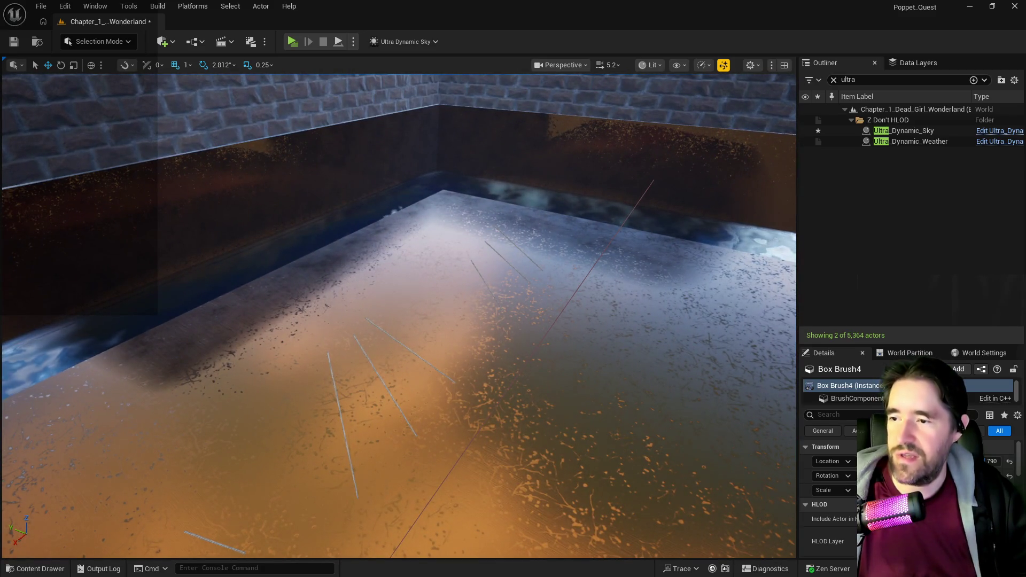
click(377, 372)
key(Delete)
click(411, 352)
key(Delete)
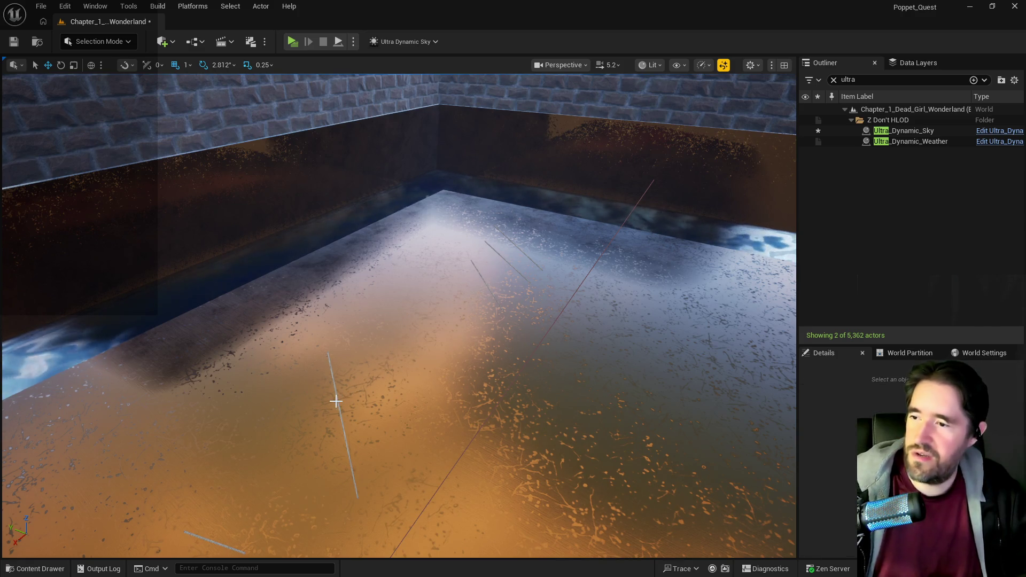
click(338, 400)
key(Delete)
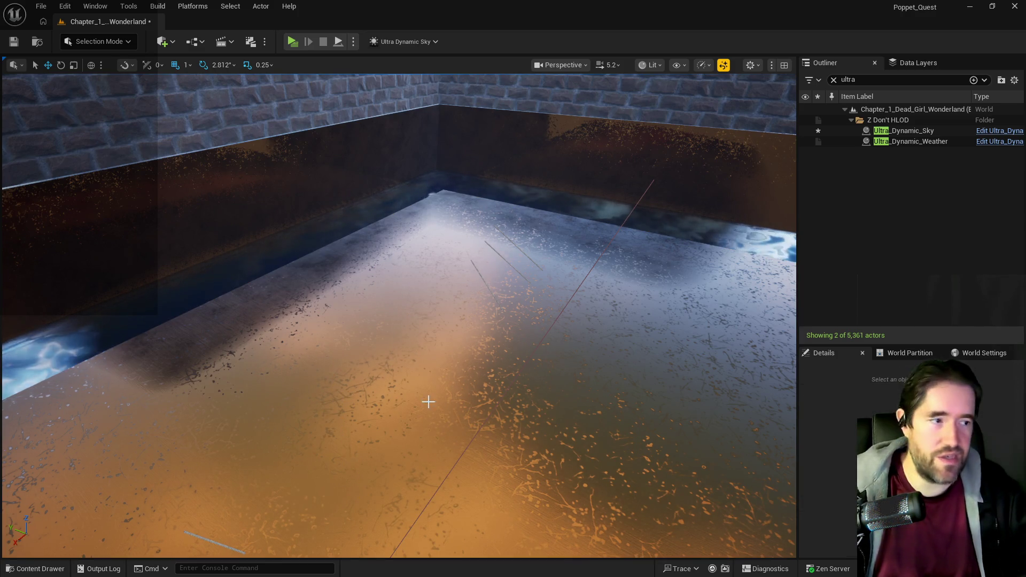
scroll(428, 403, up, 5)
click(400, 340)
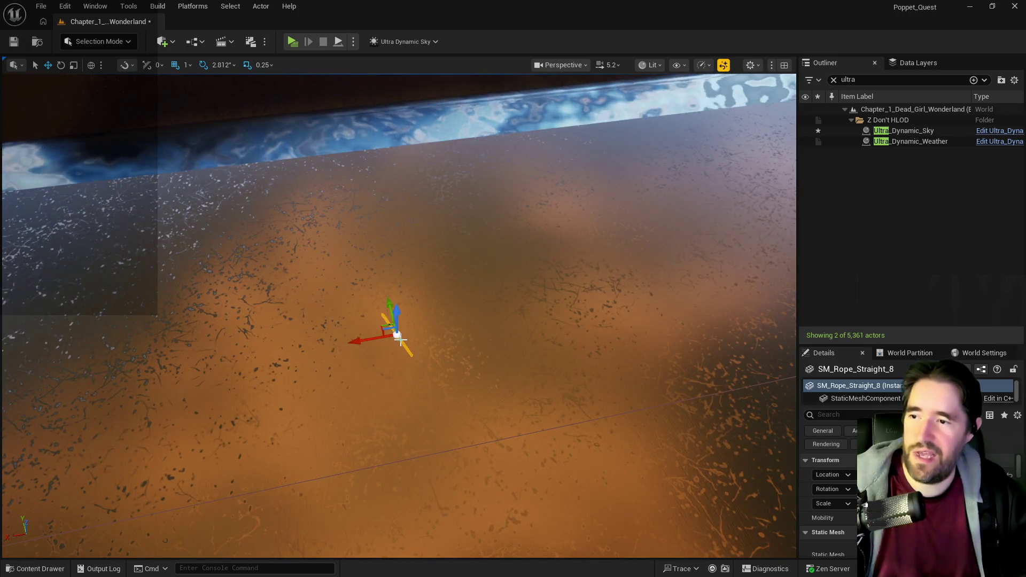
key(Delete)
scroll(489, 349, down, 5)
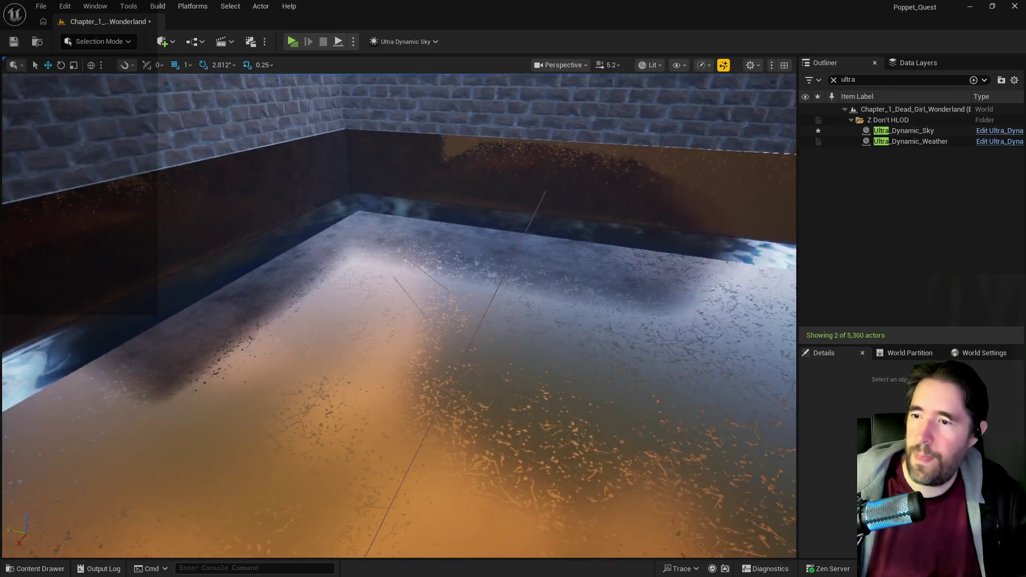
- Delete the three ropes leaning against the wall and save the level
mouse_move(516, 261)
mouse_down()
mouse_move(516, 229)
mouse_move(522, 266)
mouse_up()
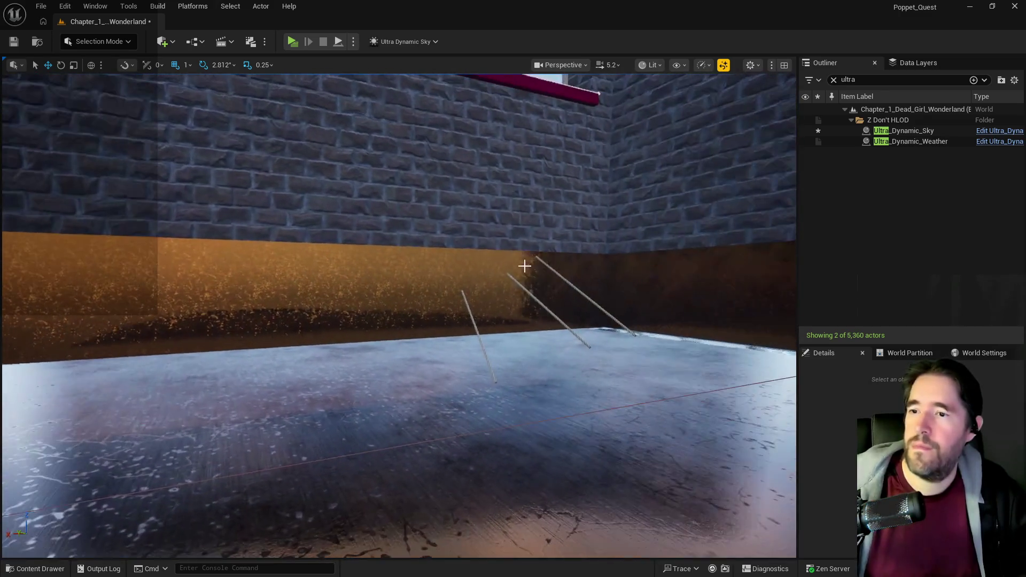
click(472, 320)
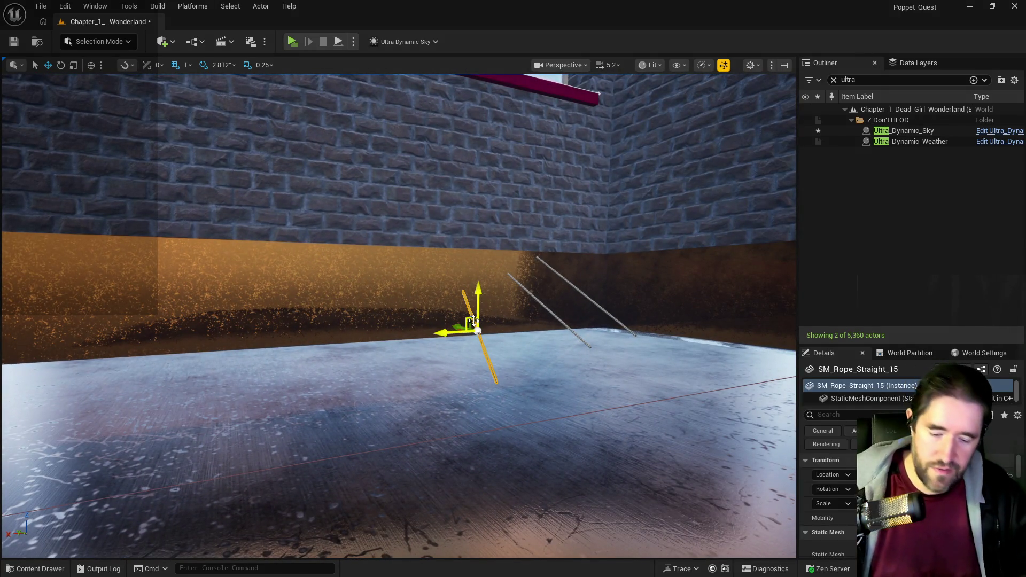
key(Delete)
click(546, 307)
key(Delete)
click(582, 294)
key(Delete)
scroll(346, 340, down, 5)
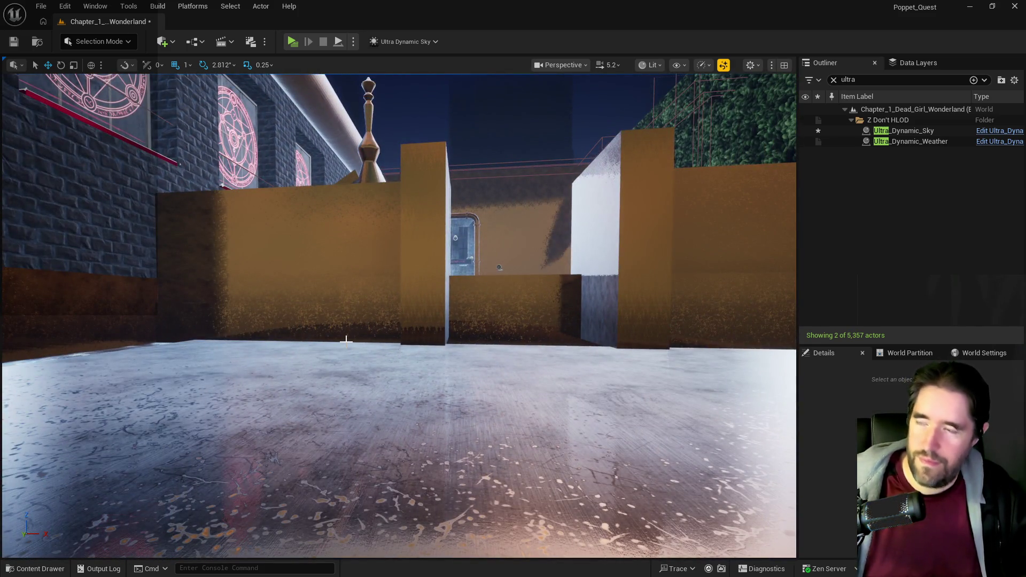
key(ctrl+s)
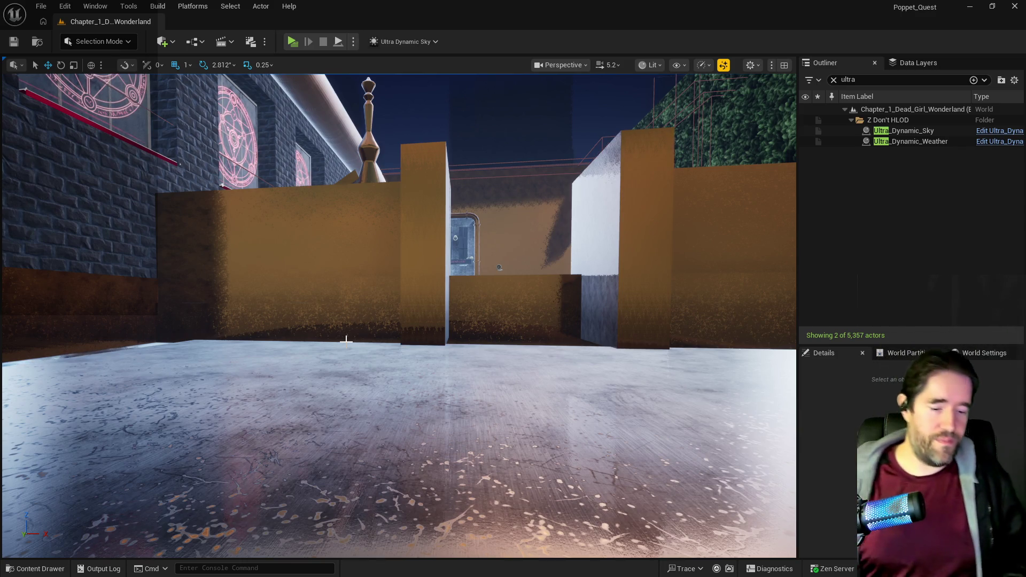
- Turn the view toward the hedge and select the box-brush wall beside the gap
mouse_move(346, 340)
mouse_down()
mouse_move(406, 342)
mouse_move(428, 289)
mouse_move(444, 278)
mouse_move(464, 291)
mouse_up()
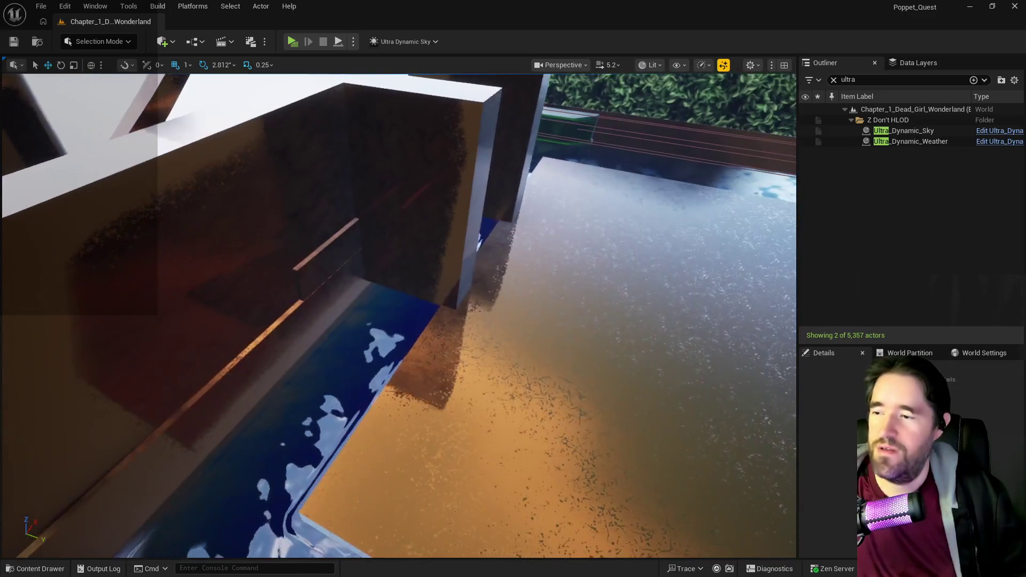
click(287, 215)
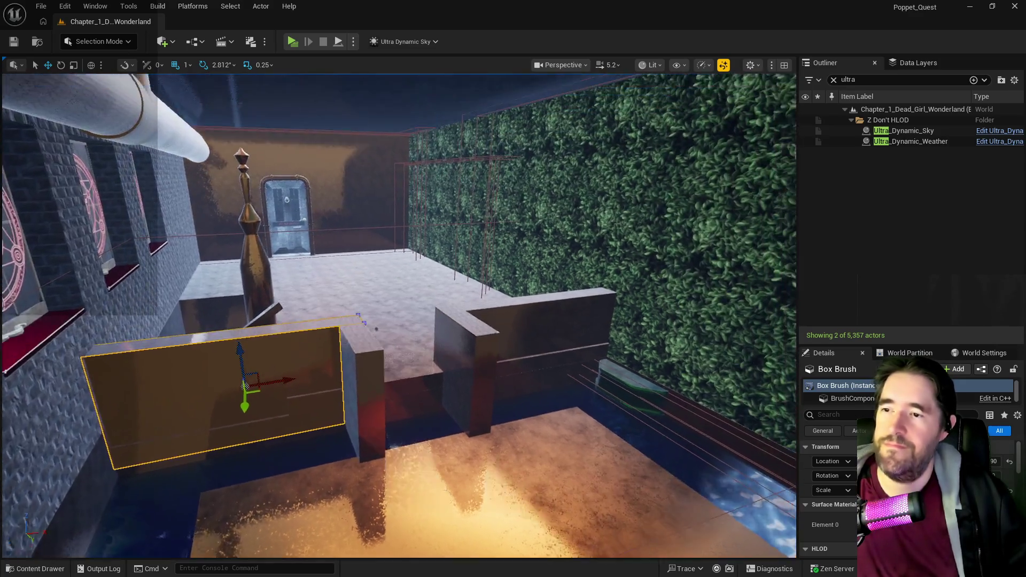
- Swing the view down to Box Brush2 and switch to Scale, then back to Translate
mouse_move(376, 329)
mouse_down()
mouse_move(220, 204)
mouse_move(392, 226)
mouse_move(355, 201)
mouse_move(316, 207)
mouse_move(339, 222)
mouse_move(366, 204)
mouse_move(393, 229)
mouse_move(402, 172)
mouse_move(397, 209)
mouse_move(395, 191)
mouse_move(358, 236)
mouse_move(252, 262)
mouse_move(294, 219)
mouse_move(319, 231)
mouse_up()
key(r)
key(w)
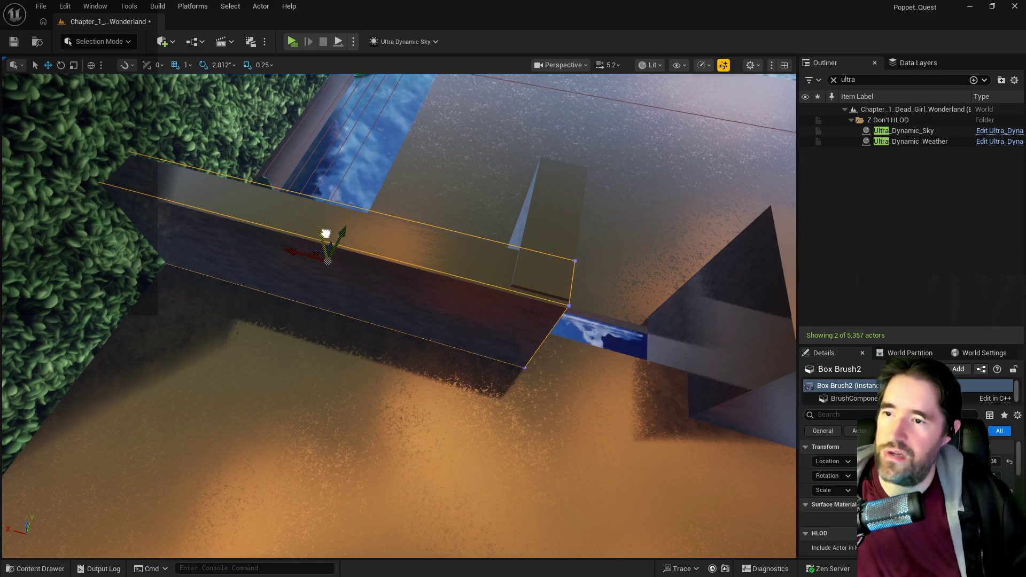
- Lower Box Brush2 onto the wall geometry and select the left wall brush
drag(326, 233, 324, 234)
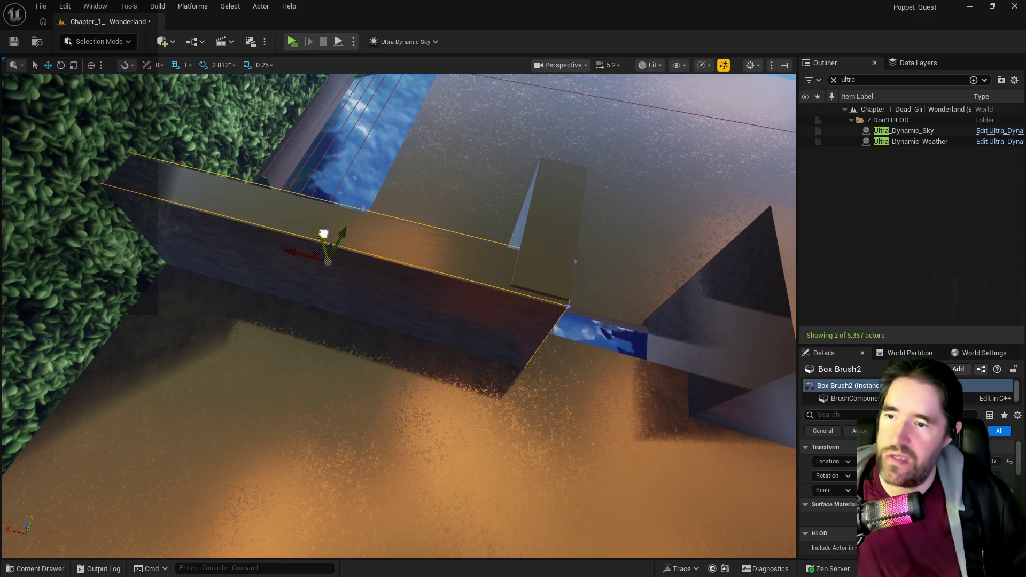
drag(483, 247, 498, 267)
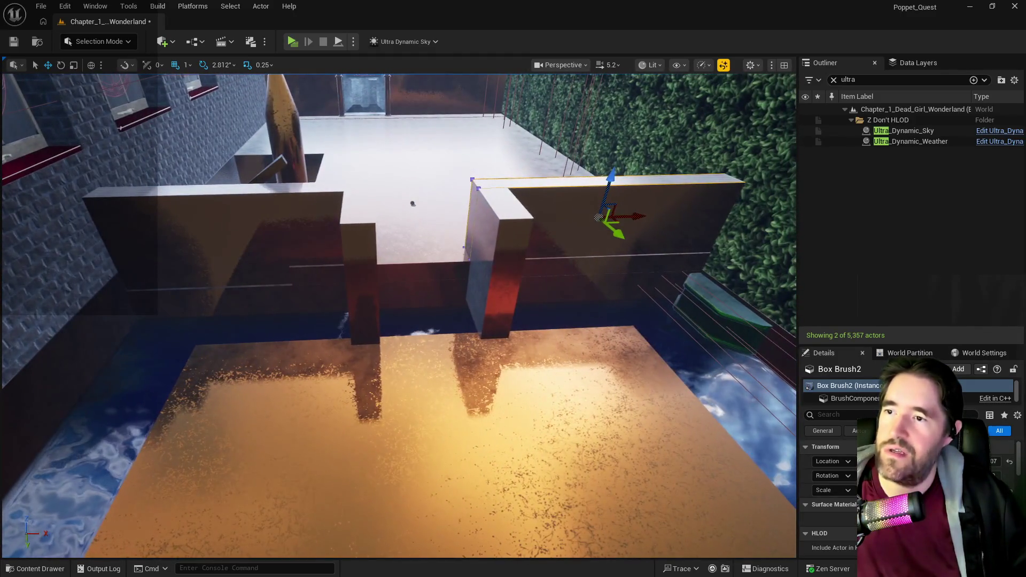
click(265, 221)
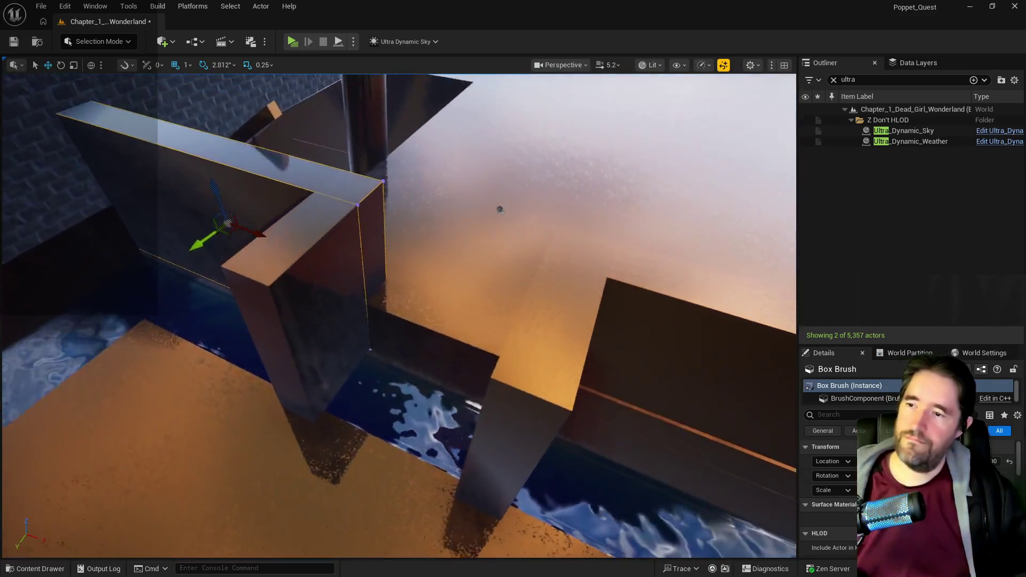
- Inspect the walls from above and along their length, then select the far door
drag(500, 209, 489, 215)
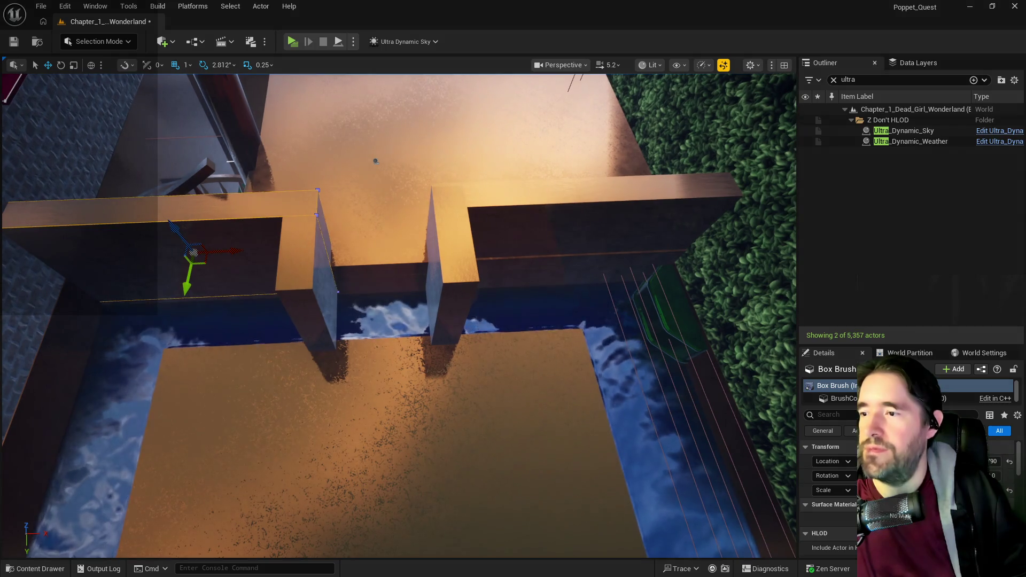
scroll(398, 315, up, 5)
scroll(398, 315, down, 5)
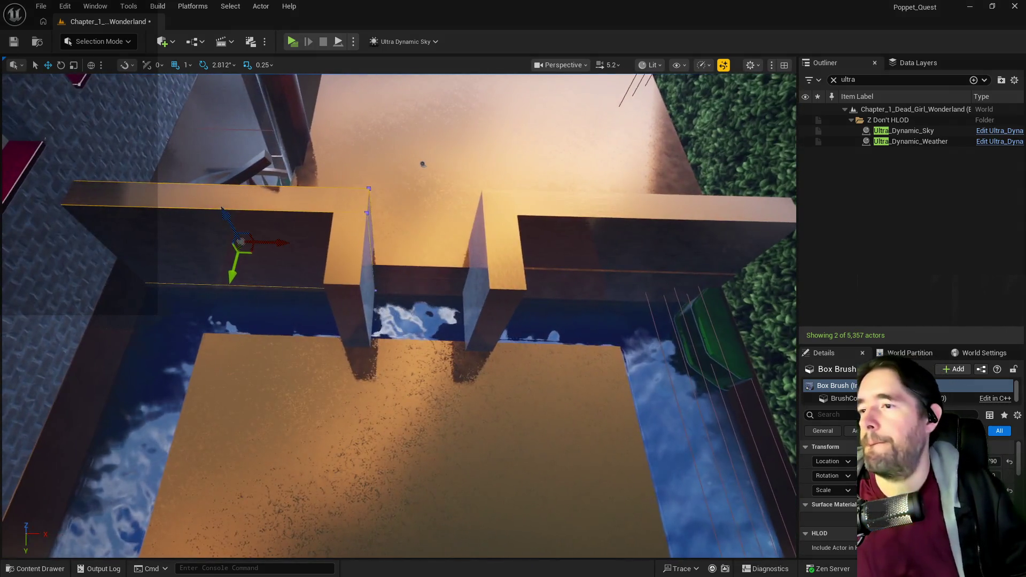
scroll(398, 315, up, 3)
mouse_move(339, 157)
mouse_down()
mouse_move(299, 149)
mouse_move(228, 259)
mouse_move(245, 266)
mouse_move(356, 119)
mouse_move(344, 171)
mouse_move(351, 304)
mouse_move(416, 407)
mouse_move(403, 170)
mouse_up()
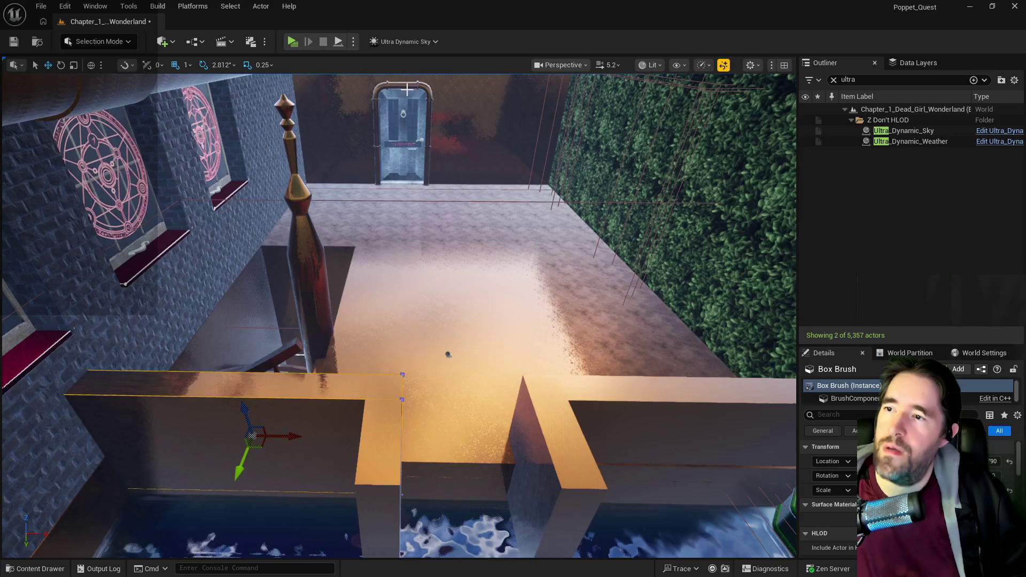
click(403, 170)
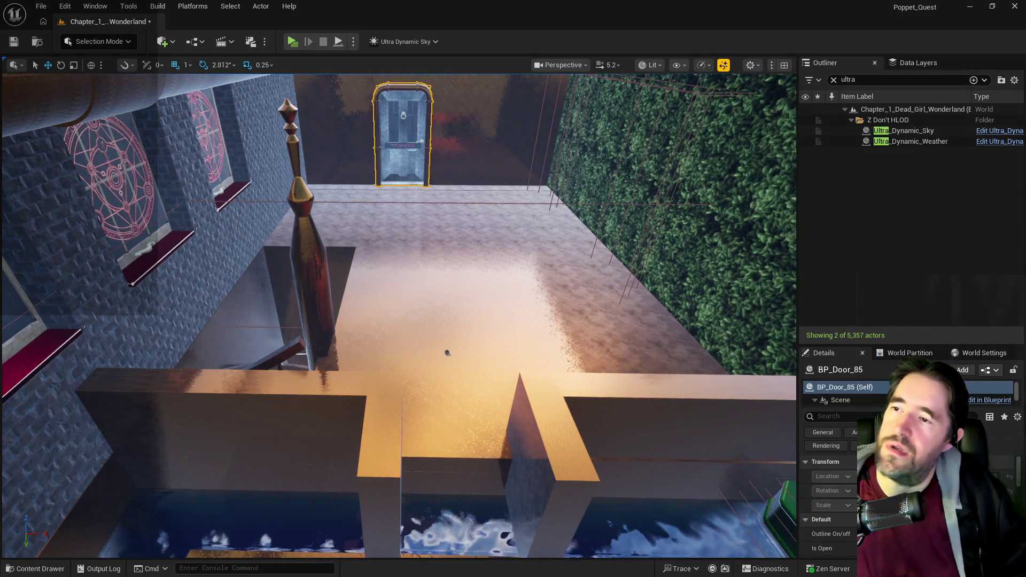
- Frame the door and duplicate it from its right-click actions menu
key(f)
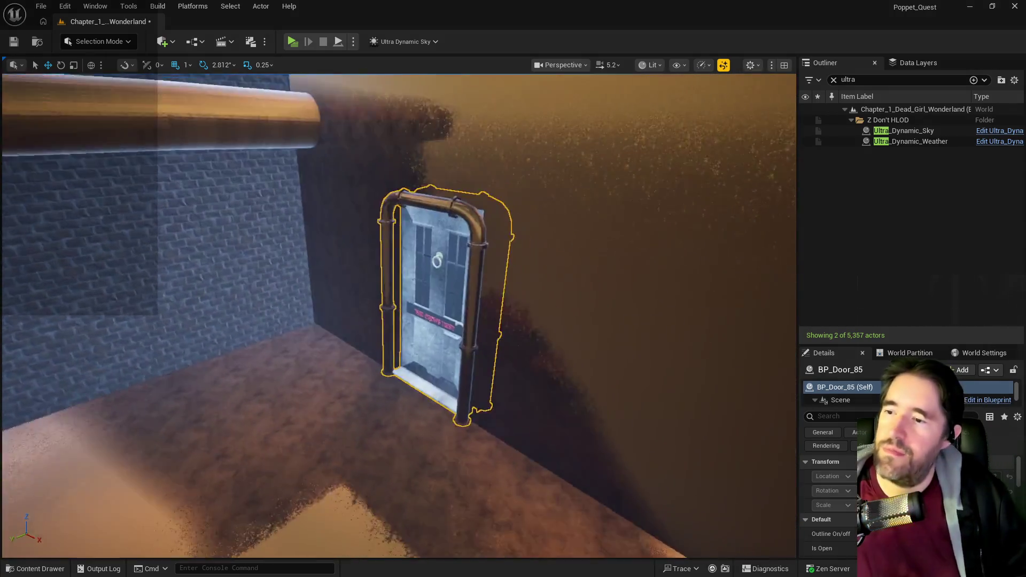
drag(359, 173, 359, 172)
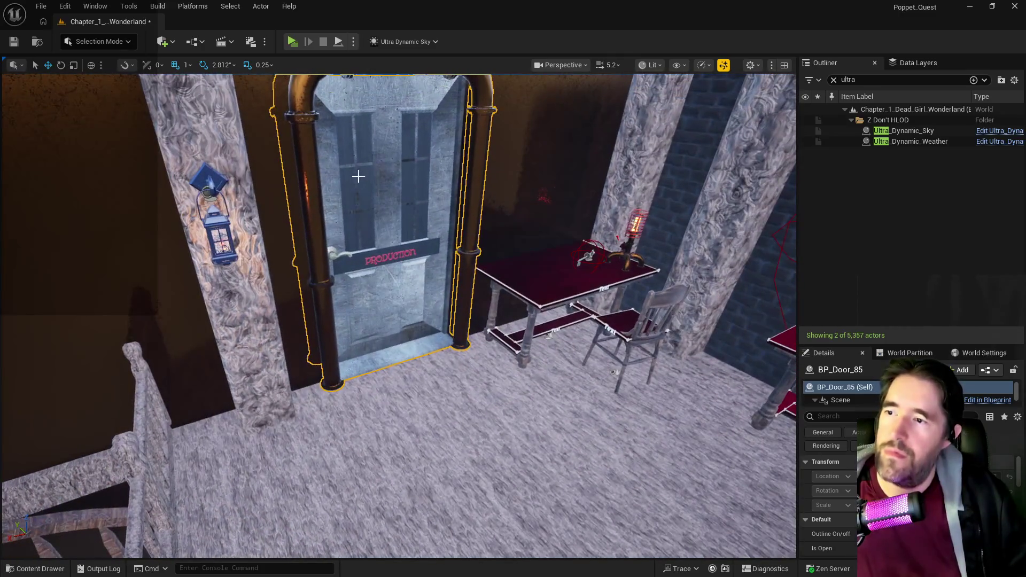
right_click(392, 187)
mouse_move(467, 428)
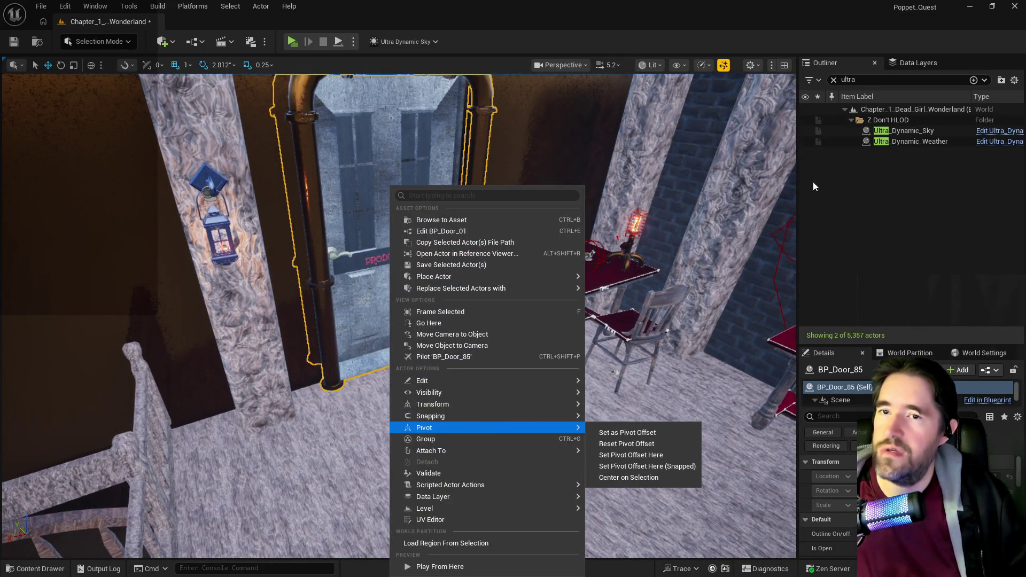
click(833, 79)
right_click(888, 242)
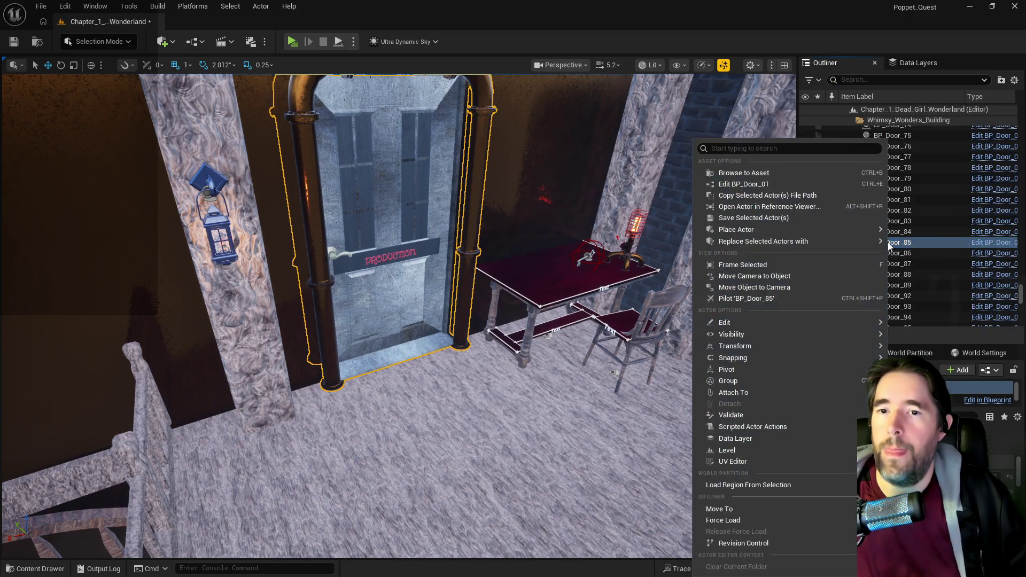
mouse_move(730, 347)
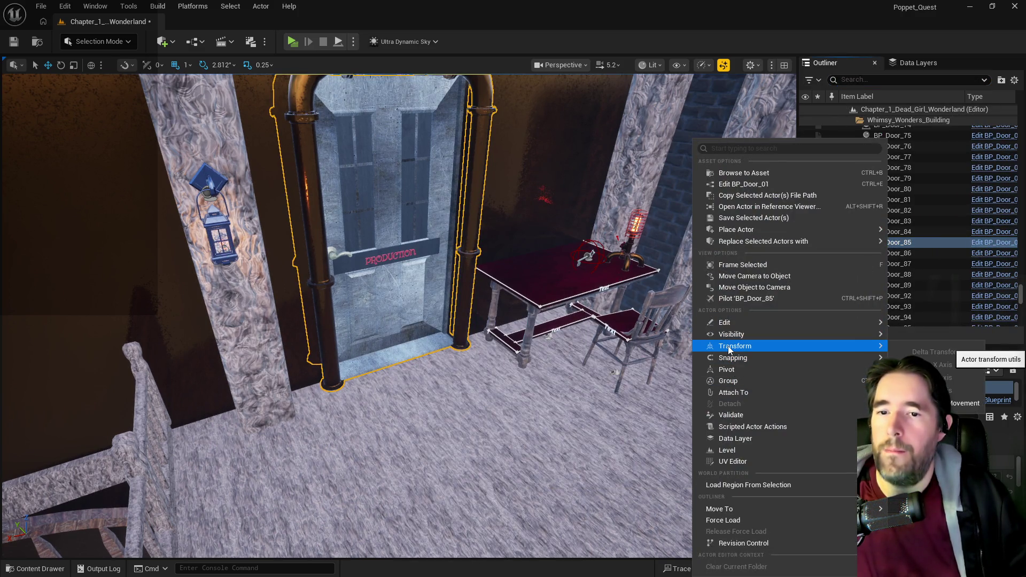
key(Escape)
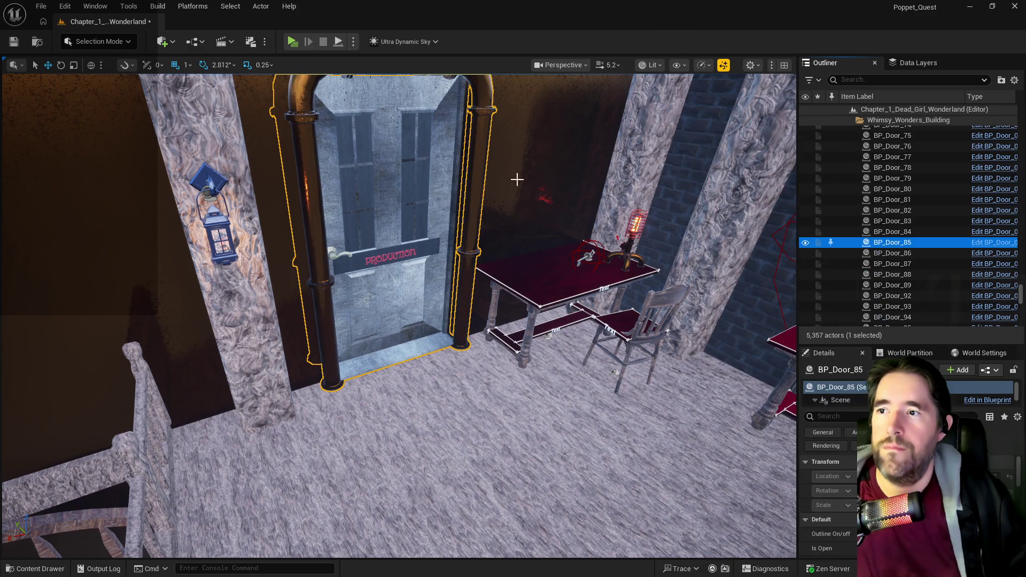
right_click(417, 188)
mouse_move(446, 385)
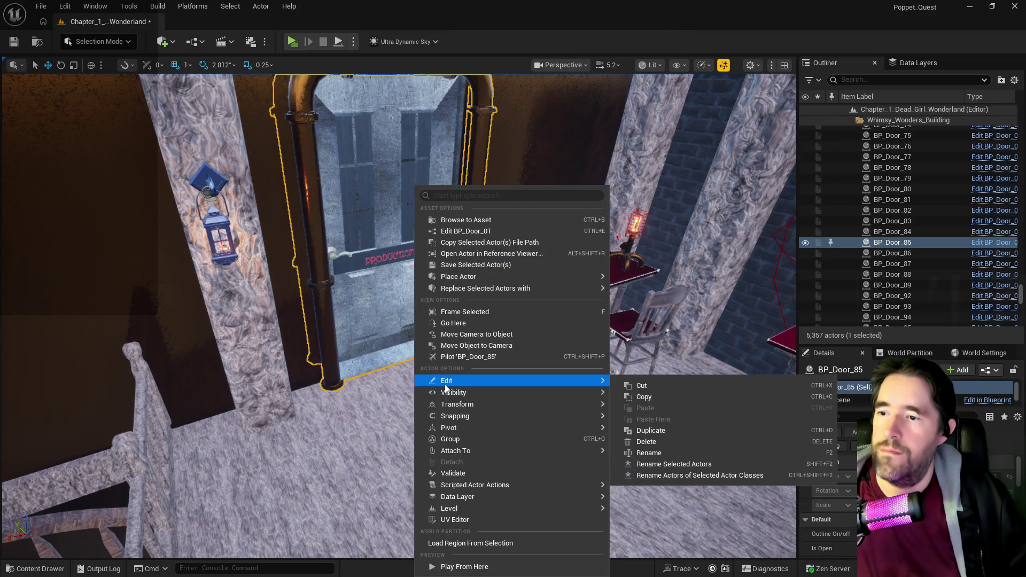
click(678, 431)
- Focus on the copy BP_Door_90 and slide it along the X axis across the level
drag(468, 321, 468, 321)
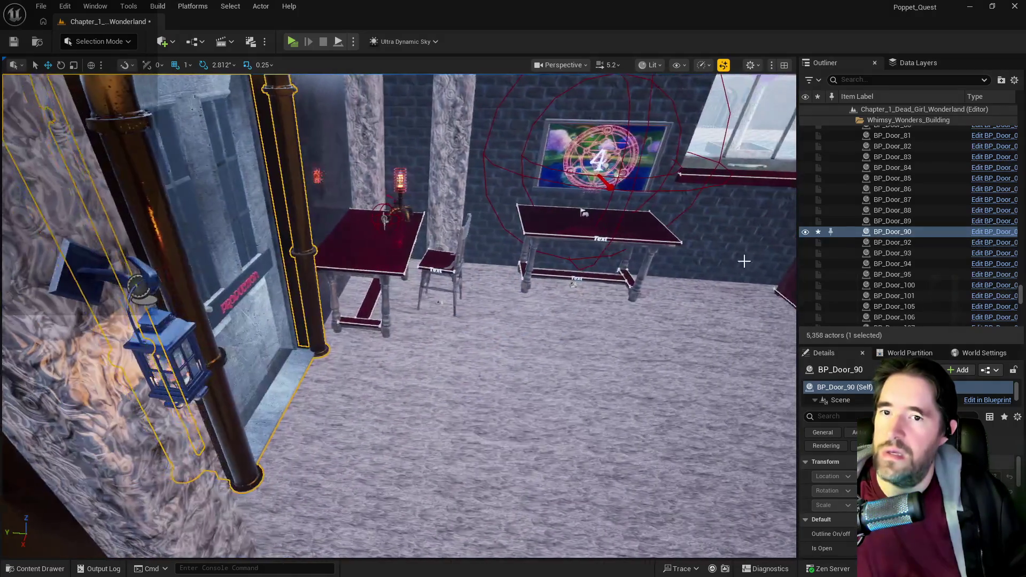
right_click(887, 232)
mouse_move(744, 322)
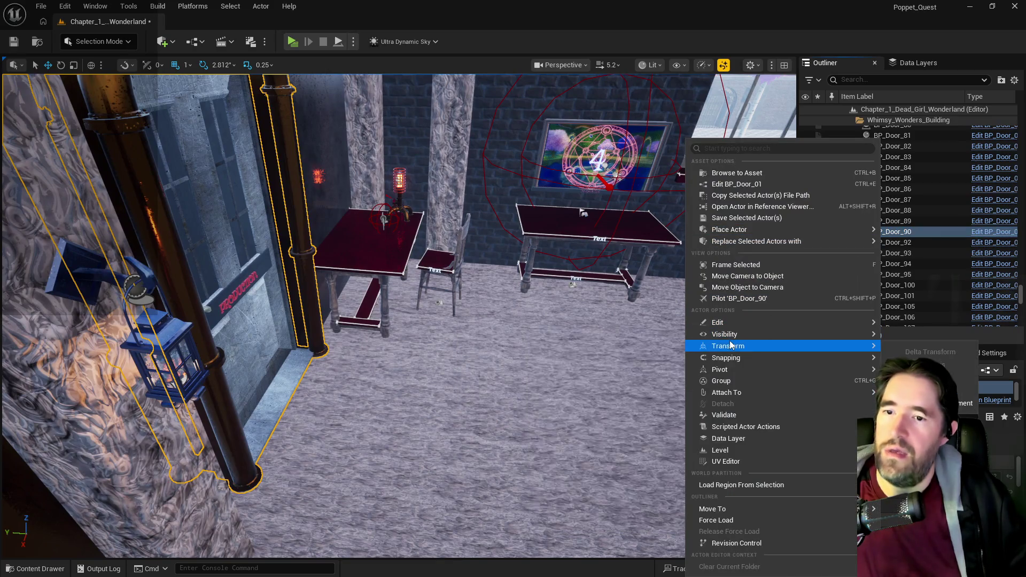
key(Escape)
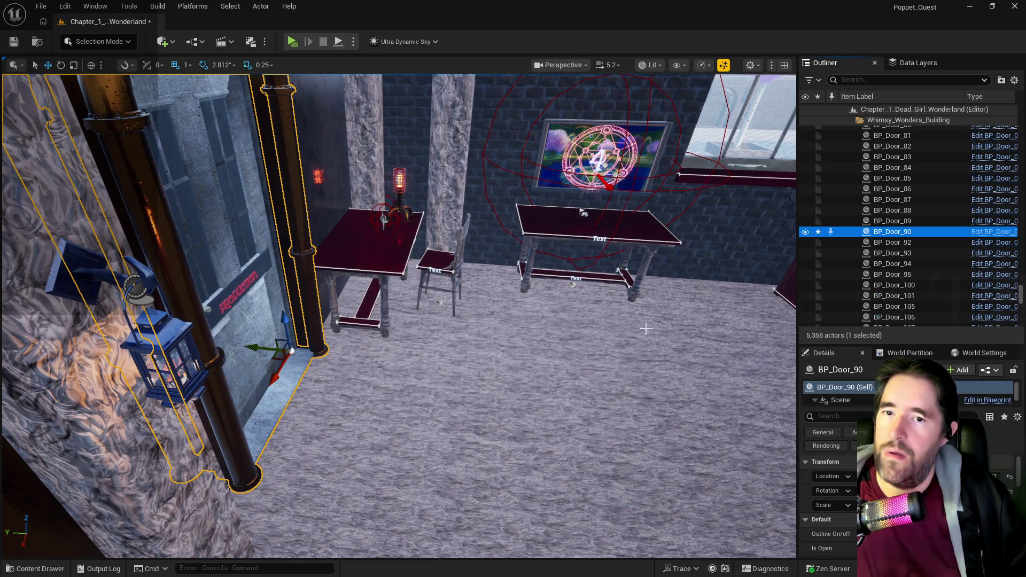
key(ctrl+z)
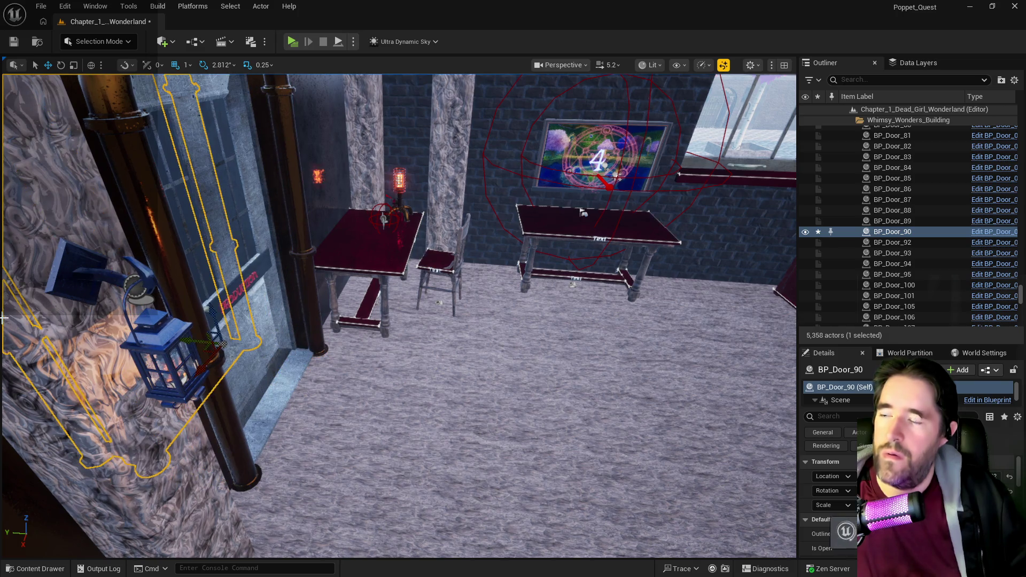
key(f)
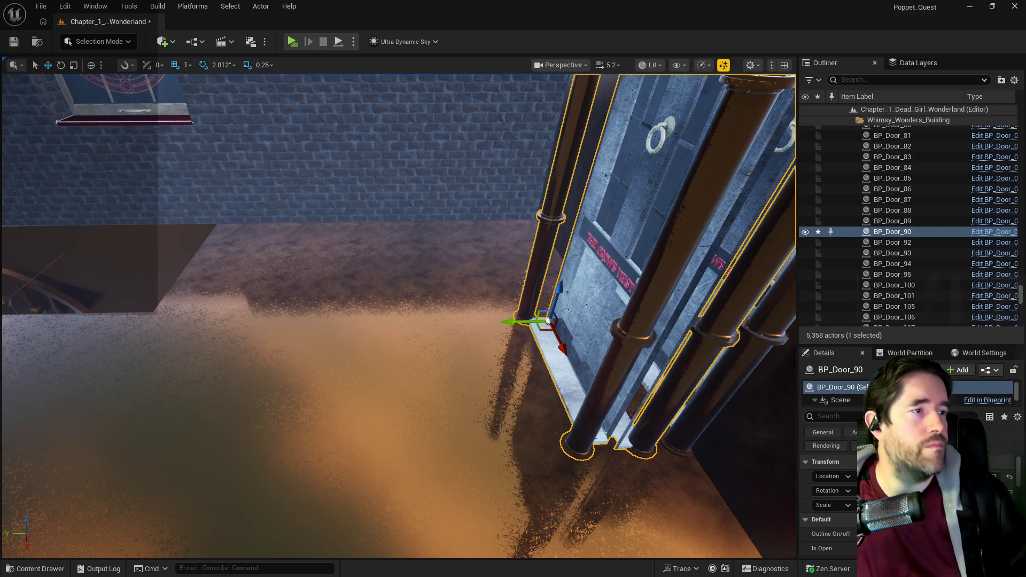
mouse_move(529, 321)
mouse_down()
mouse_move(567, 325)
mouse_move(554, 314)
mouse_move(82, 329)
mouse_up()
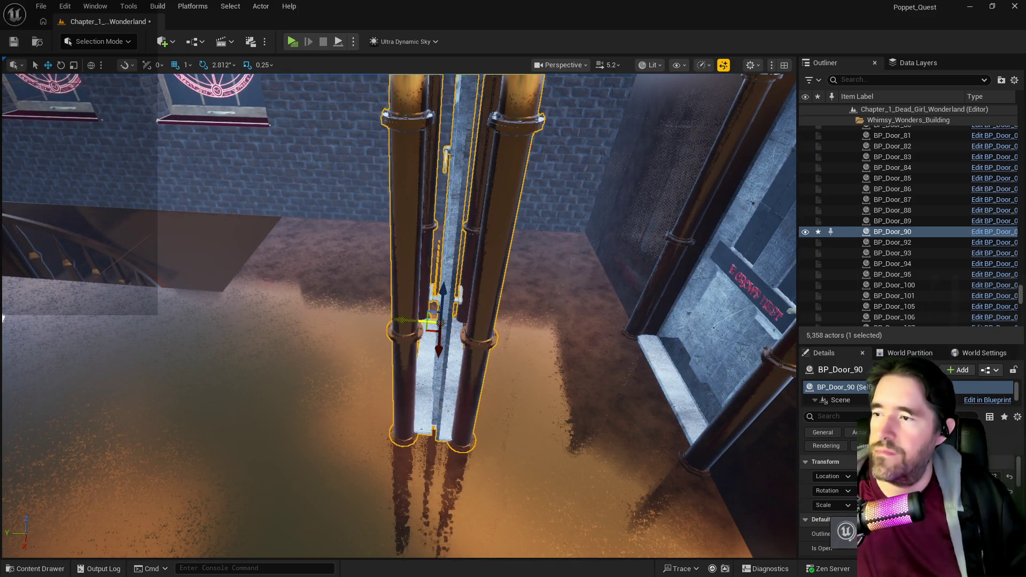
drag(3, 317, 1, 315)
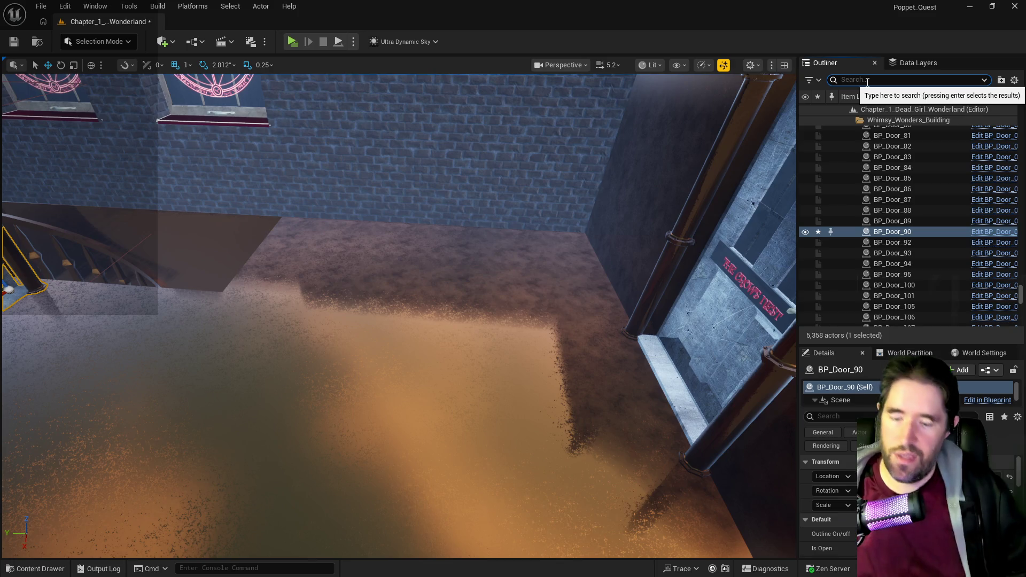
- Find NavMeshBoundsVolume via the 'nav' Outliner search and delete it
text(nav)
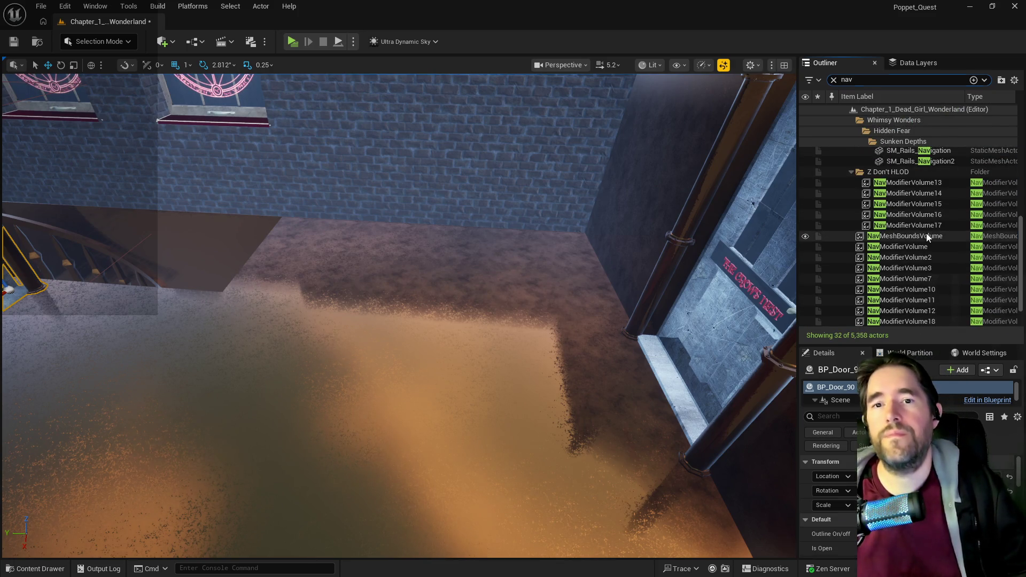
click(927, 236)
key(Delete)
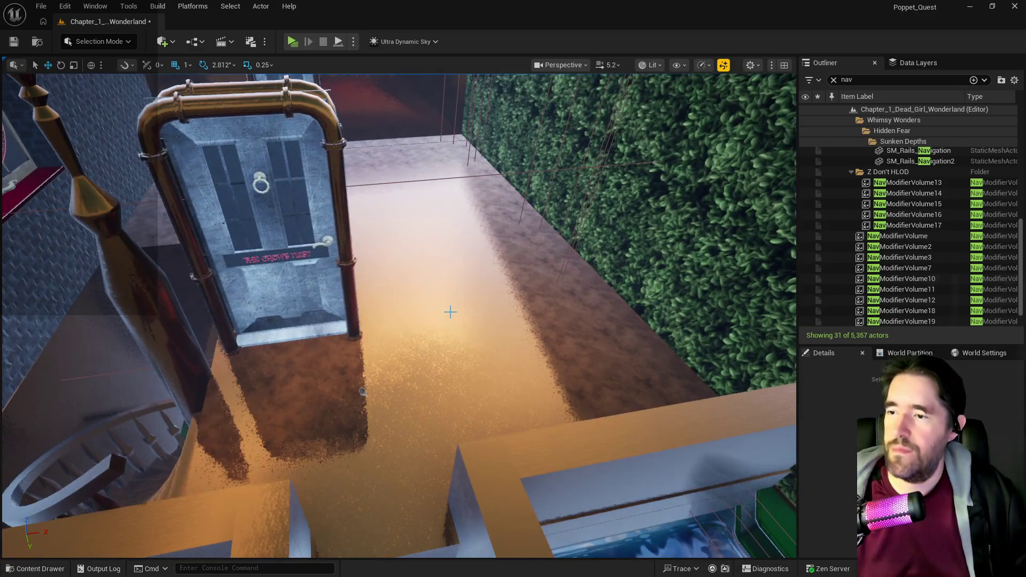
- Slide BP_Door_90 into the gap between the low walls, then focus on Box Brush2
click(301, 318)
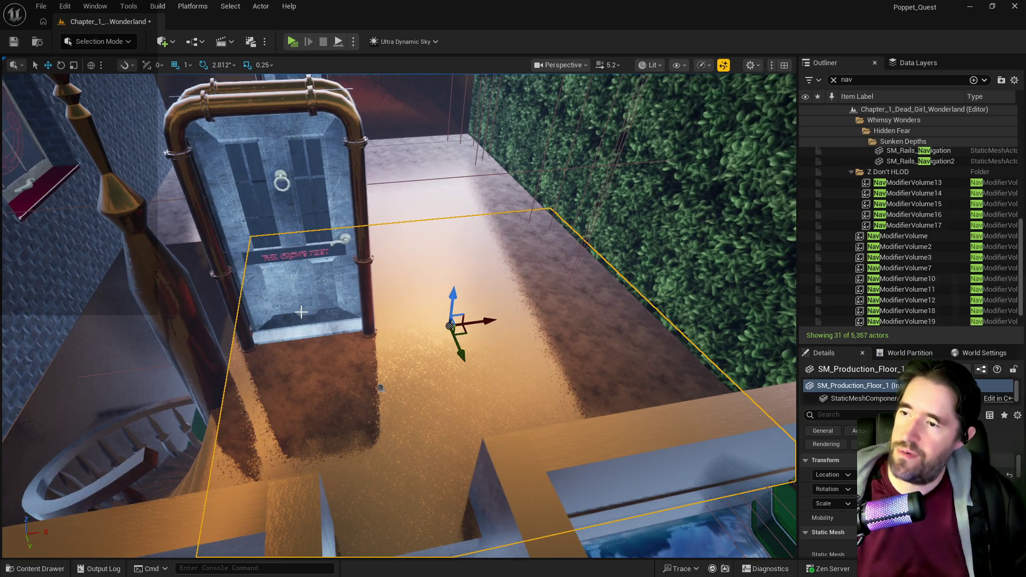
click(318, 310)
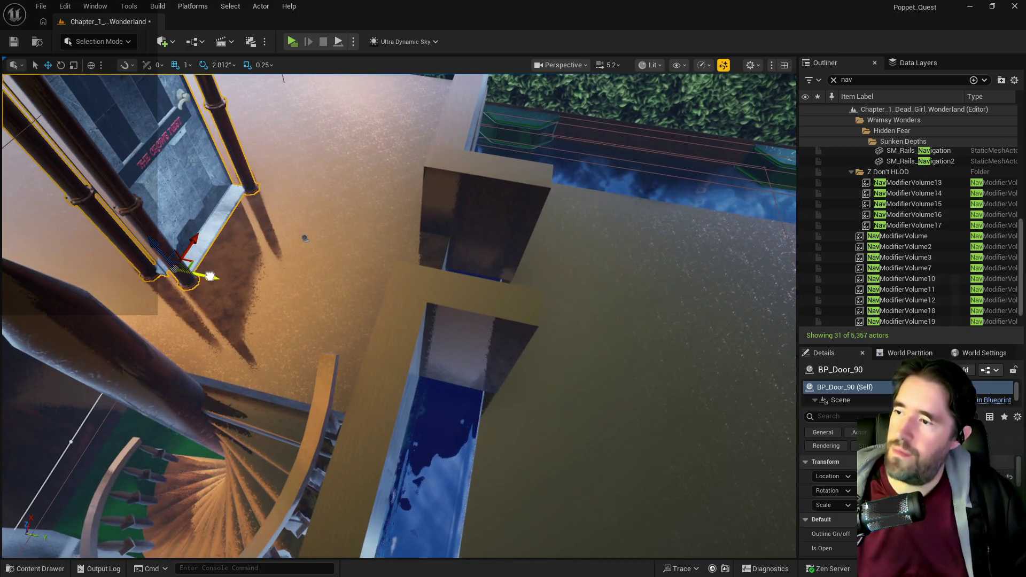
drag(210, 276, 456, 328)
key(f)
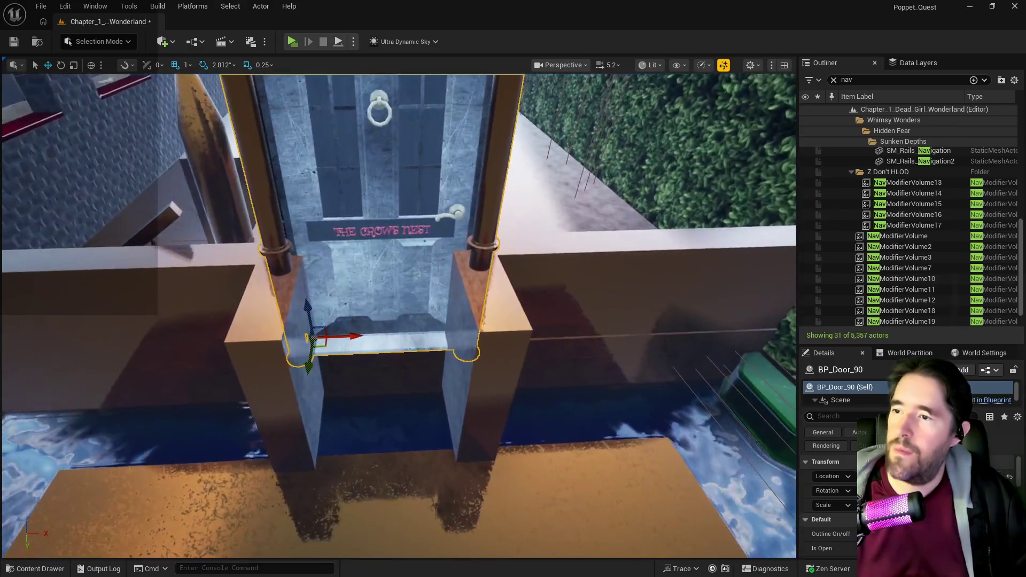
scroll(550, 320, down, 3)
mouse_move(550, 321)
mouse_down()
mouse_move(523, 342)
mouse_move(519, 324)
mouse_up()
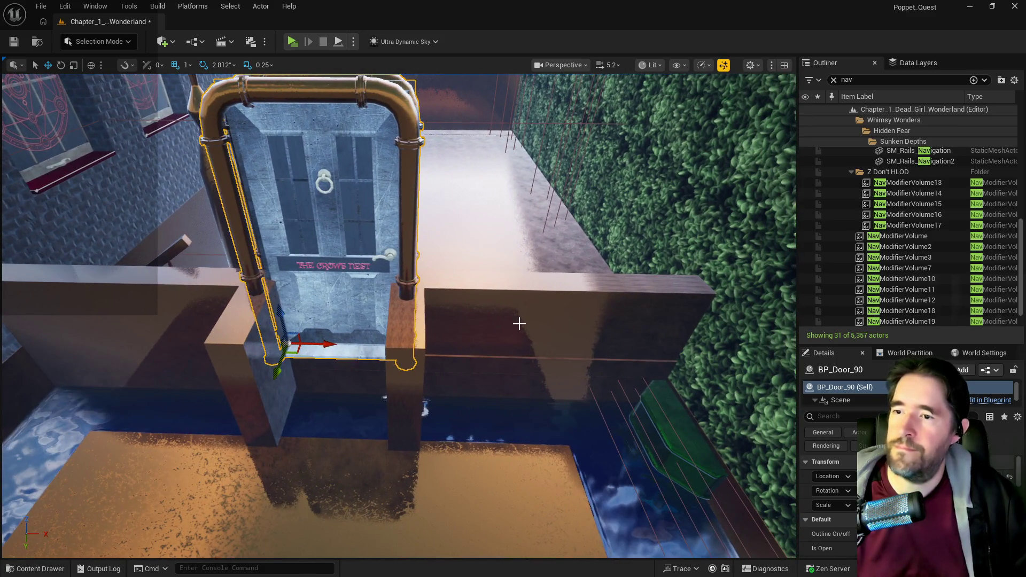
click(519, 324)
key(f)
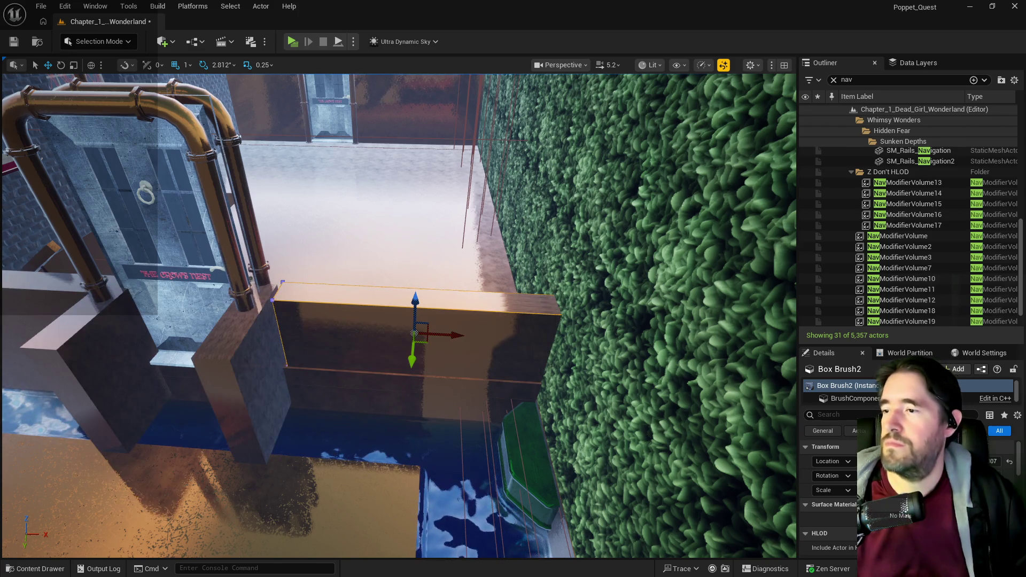
- Shift Box Brush3 right along X and delete the right-hand wall brush Box Brush2
click(260, 360)
mouse_move(292, 374)
mouse_down()
mouse_move(332, 378)
mouse_move(392, 342)
mouse_move(378, 343)
mouse_move(405, 443)
mouse_move(293, 361)
mouse_up()
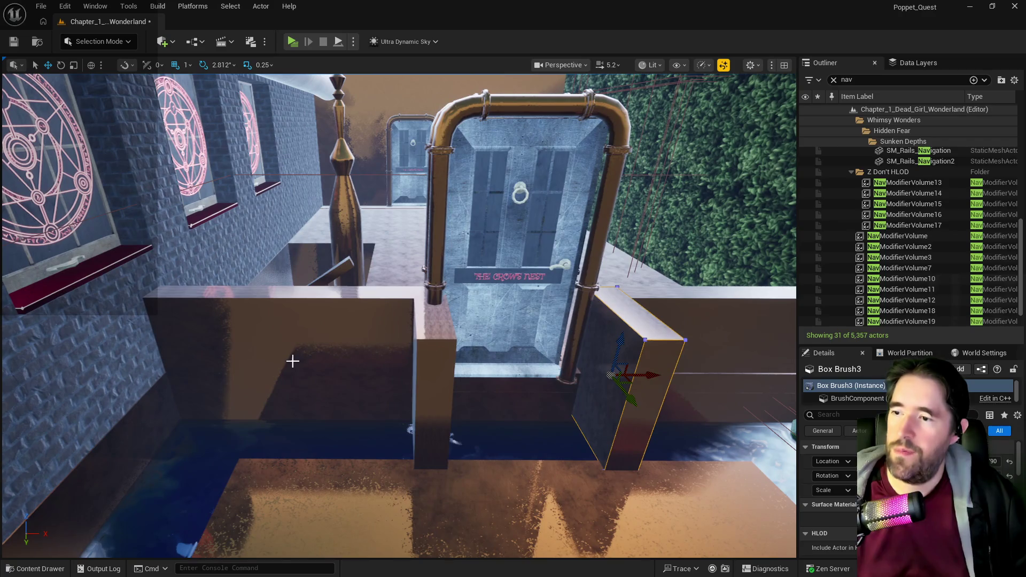
click(351, 353)
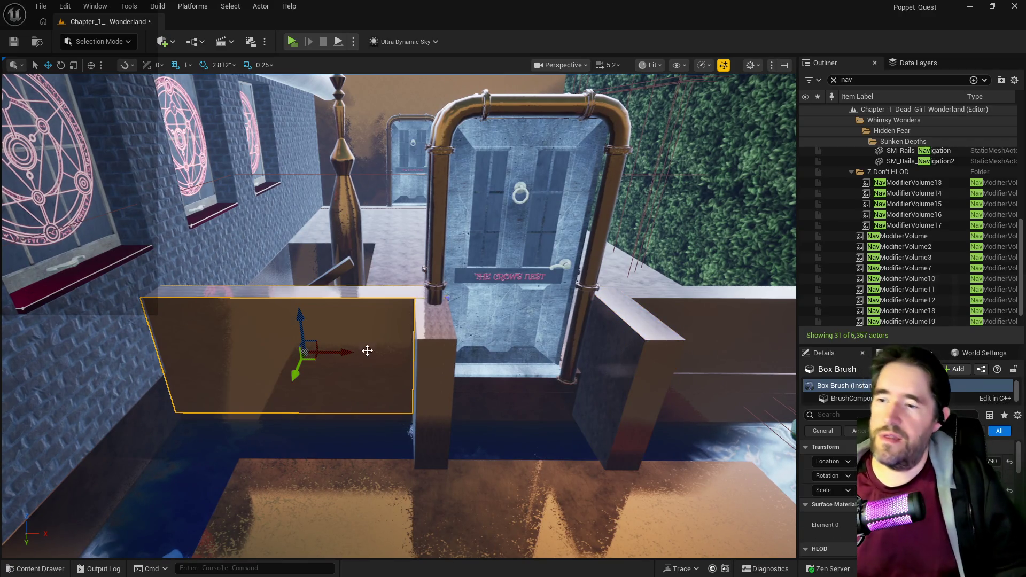
mouse_move(394, 359)
mouse_down()
mouse_move(457, 350)
mouse_move(417, 372)
mouse_up()
click(547, 327)
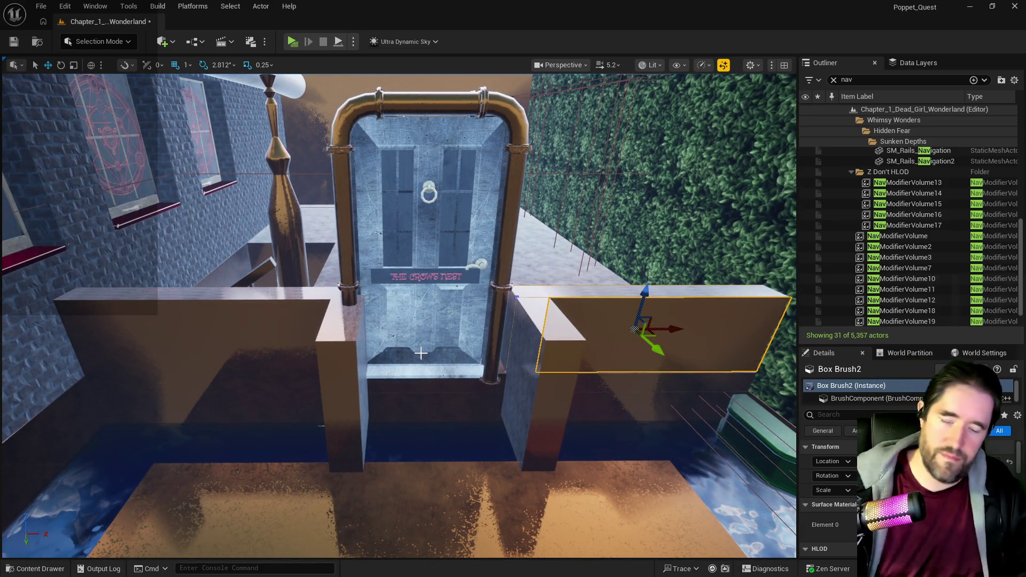
key(Delete)
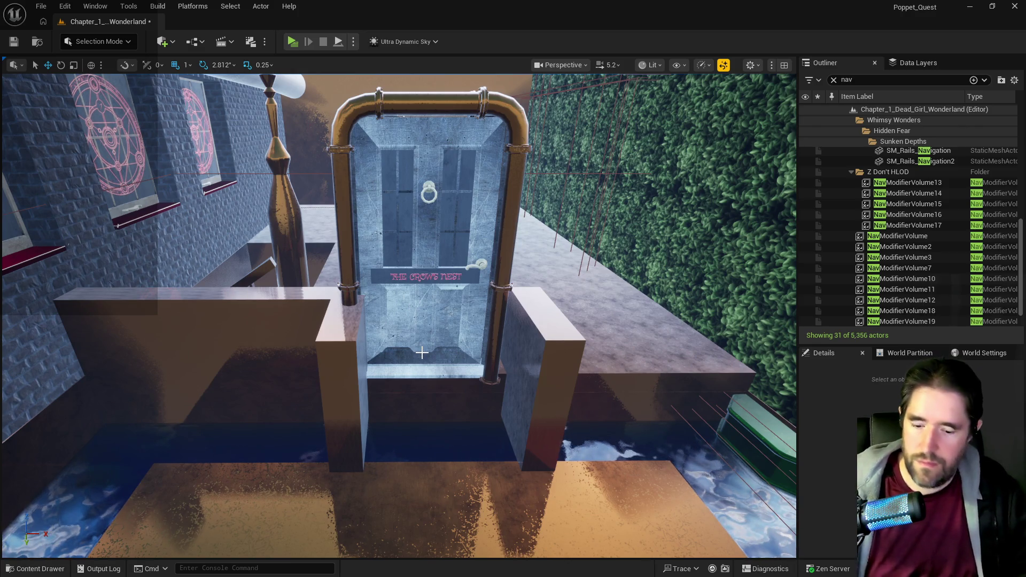
- Place a copy of the left wall brush on the right side of the door
drag(420, 353, 428, 345)
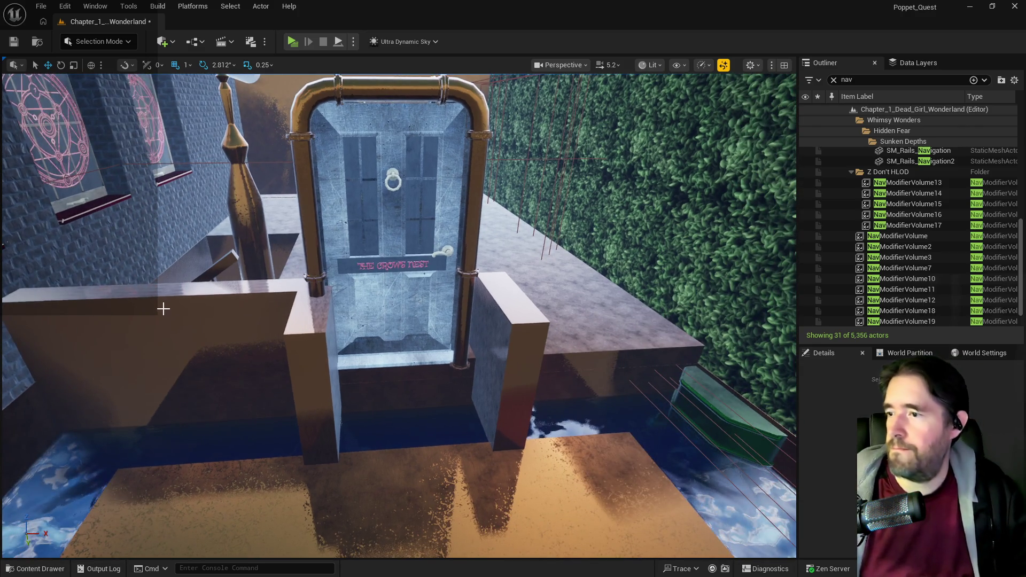
key(f)
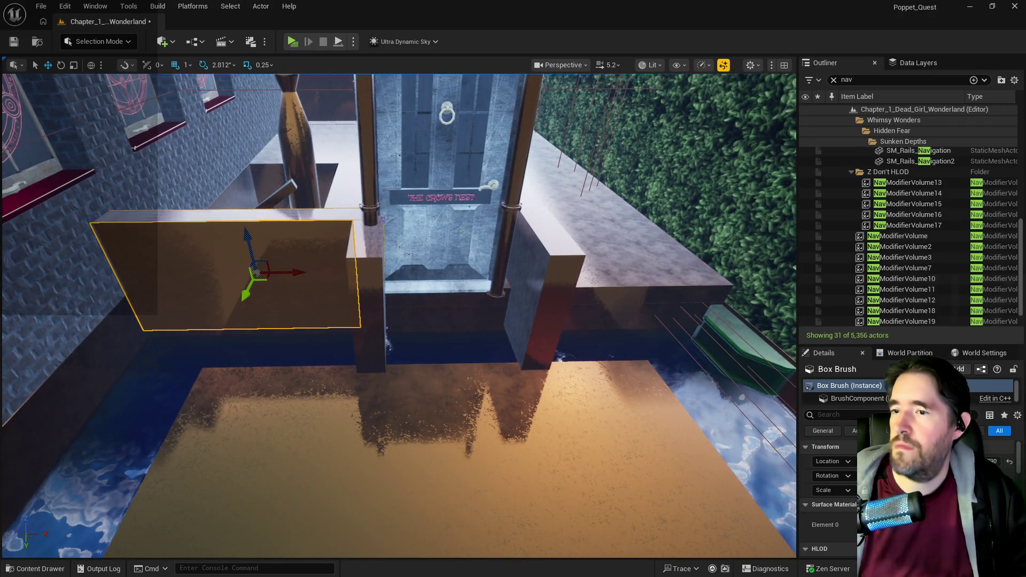
drag(257, 272, 746, 269)
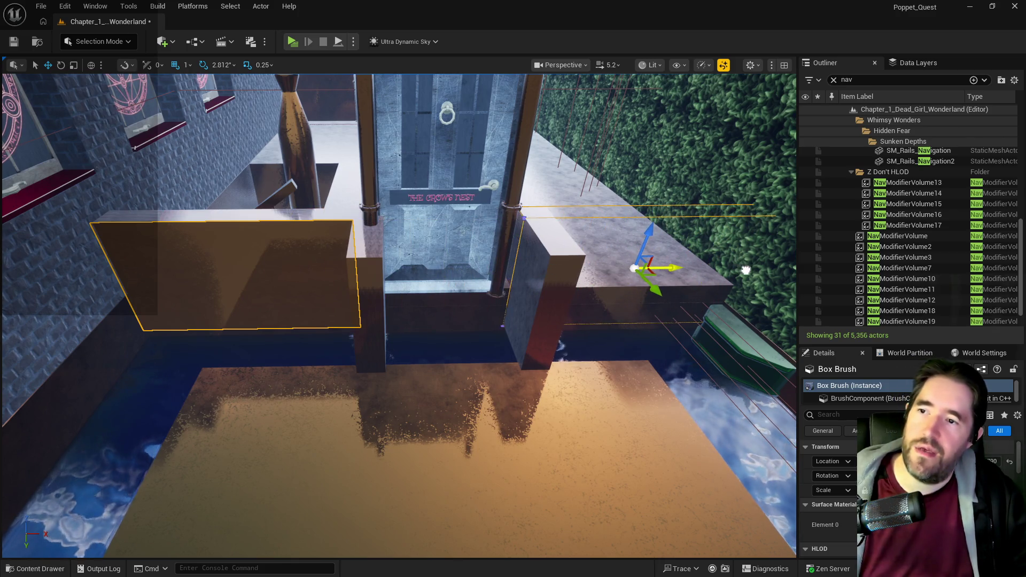
key(f)
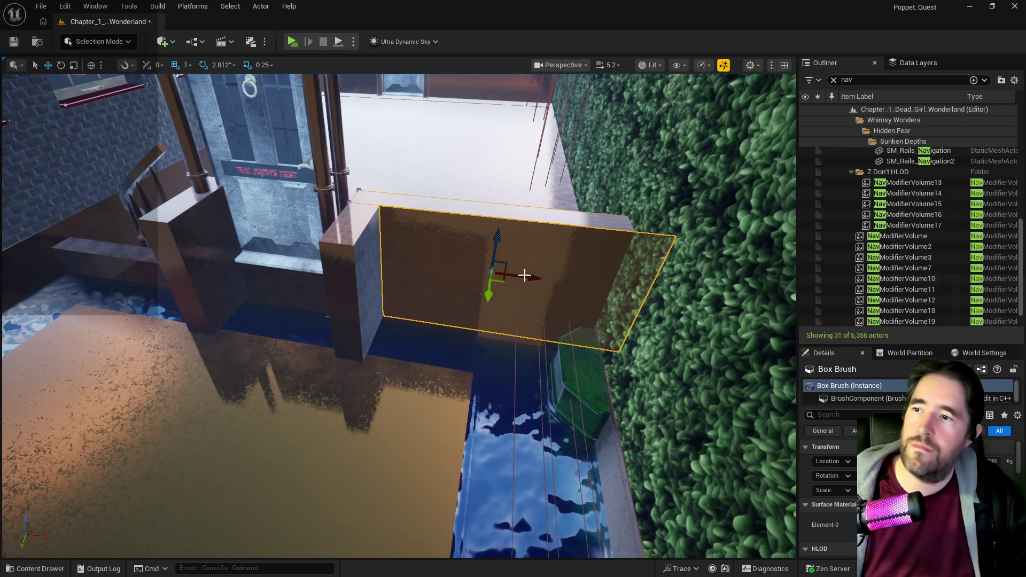
key(e)
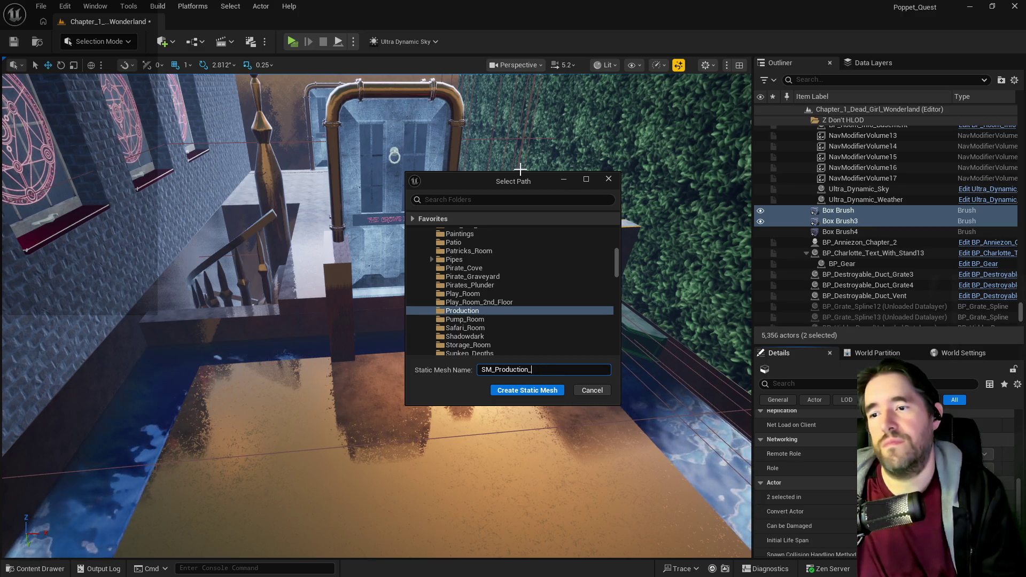
- Create the static mesh SM_Production_Machine_Wall and open it in the mesh editor
text(Machine_Wall)
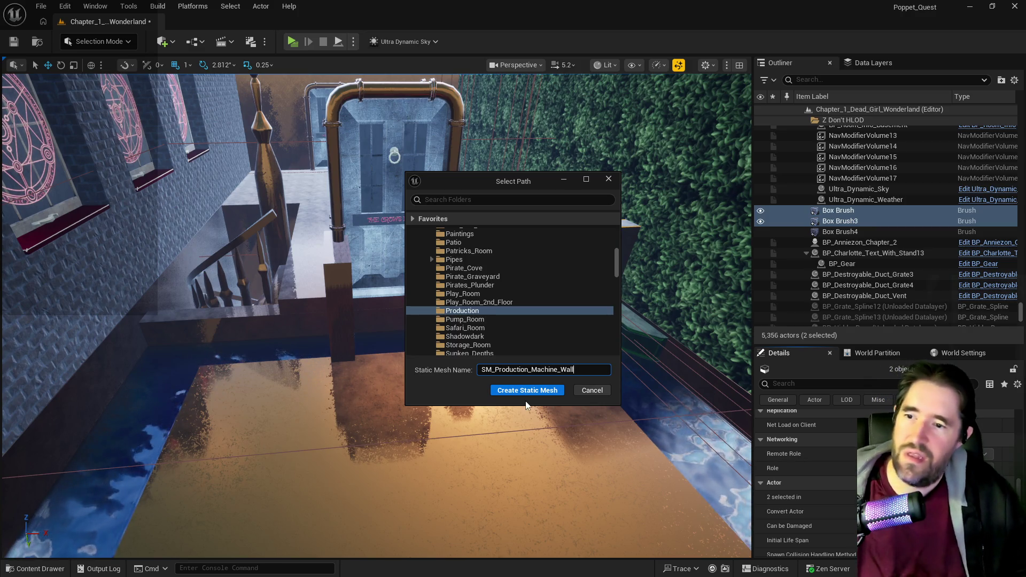
click(527, 392)
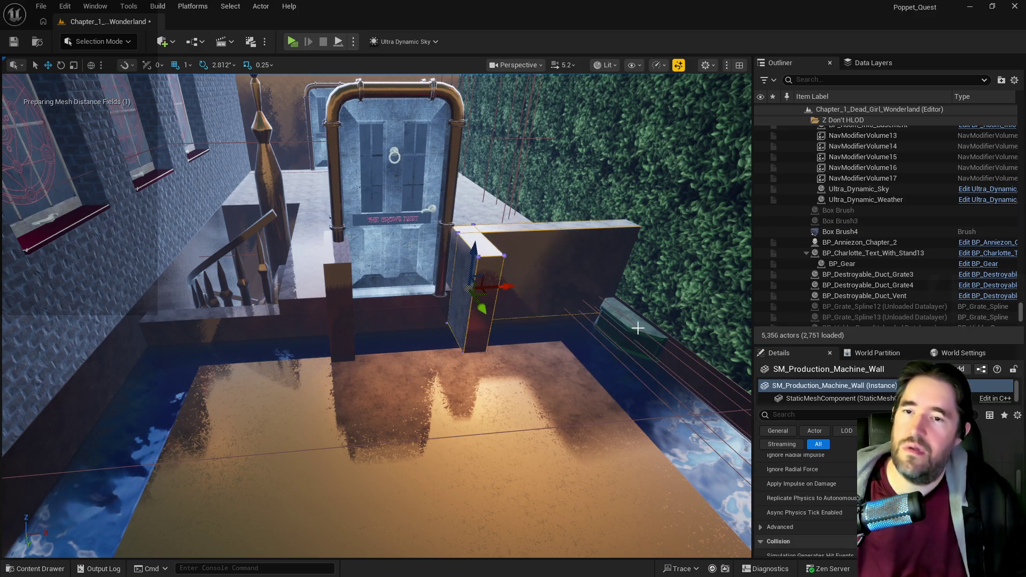
right_click(840, 221)
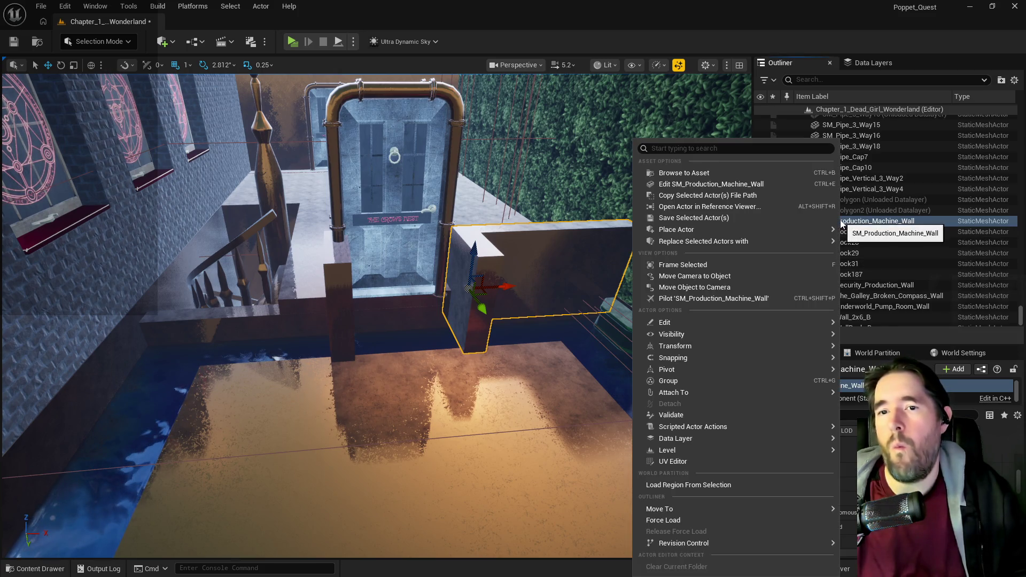
click(717, 188)
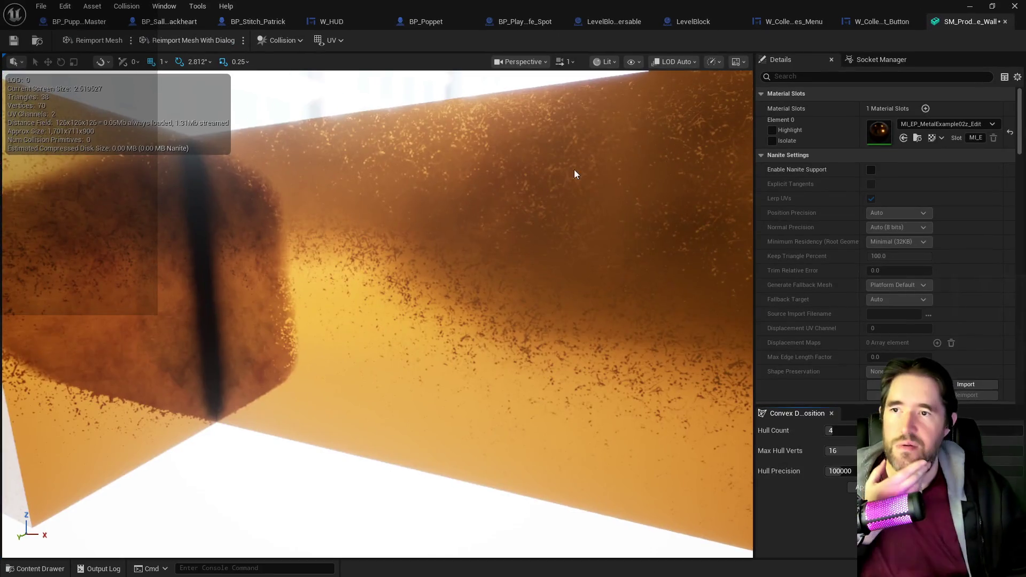
- Set the wall mesh's Collision Complexity to Use Complex Collision As Simple and save it
click(849, 78)
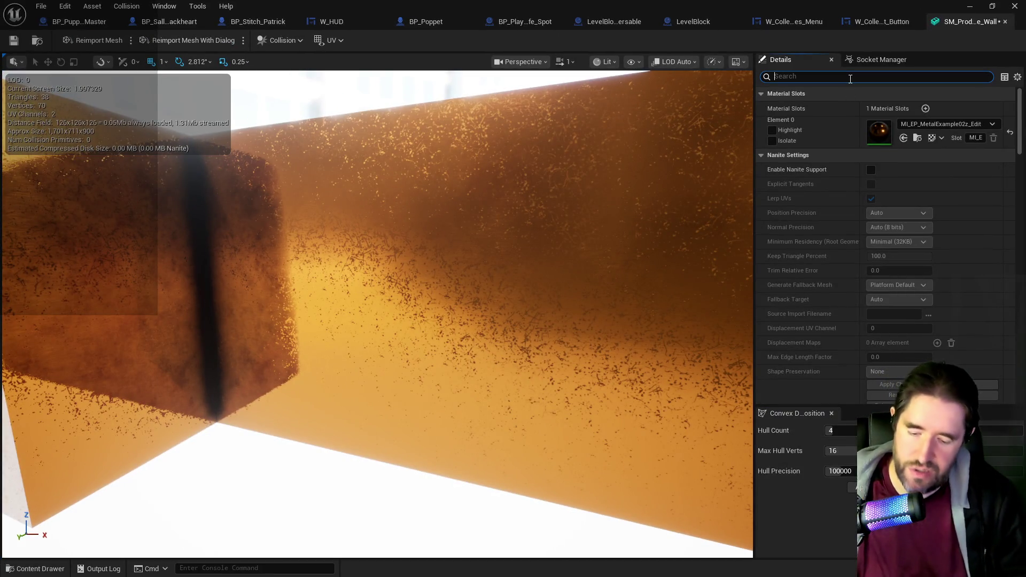
text(com)
click(902, 224)
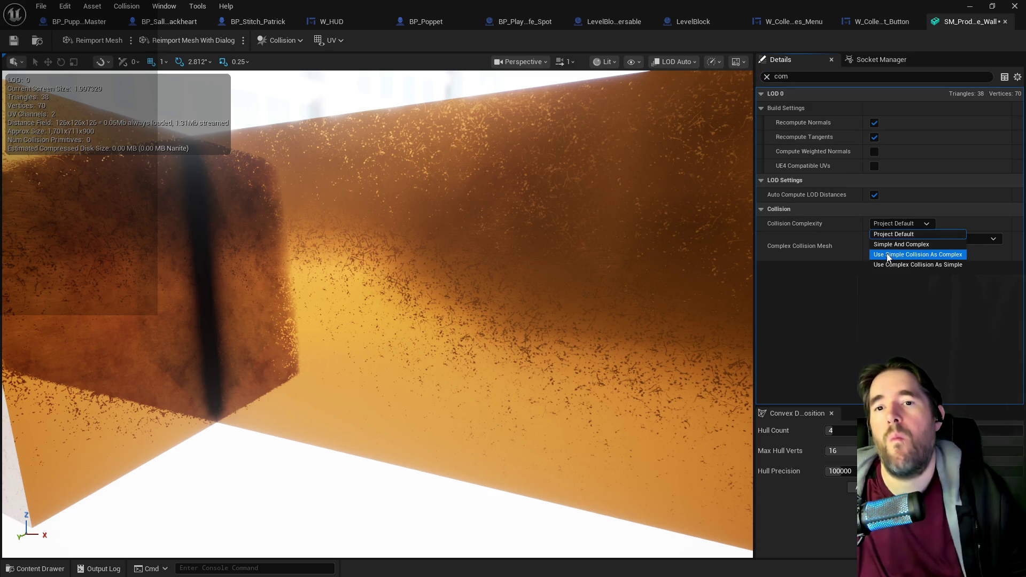
click(890, 265)
click(20, 37)
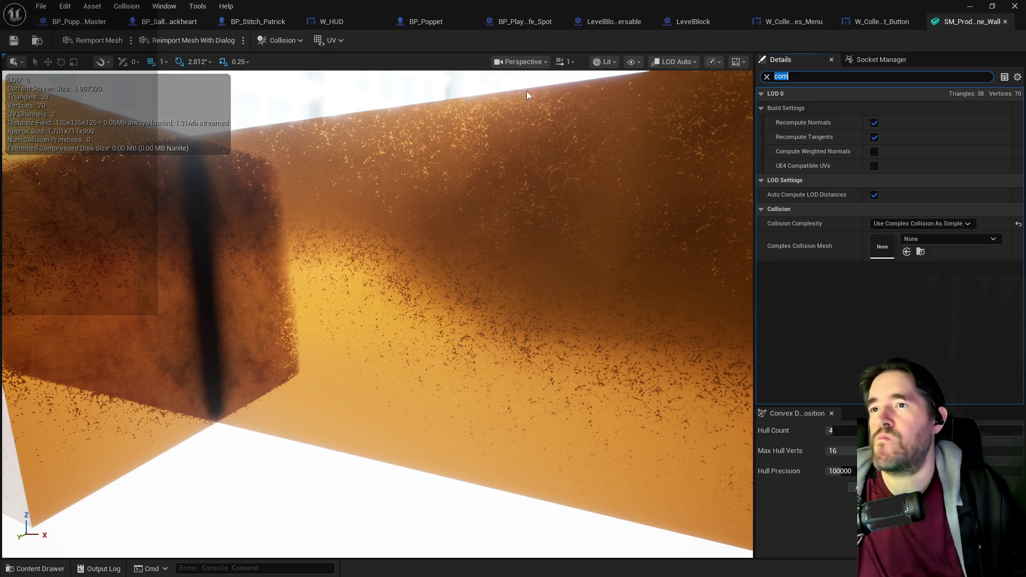
- Show the complex collision wireframe, inspect the mesh, and go back to the level editor
click(607, 62)
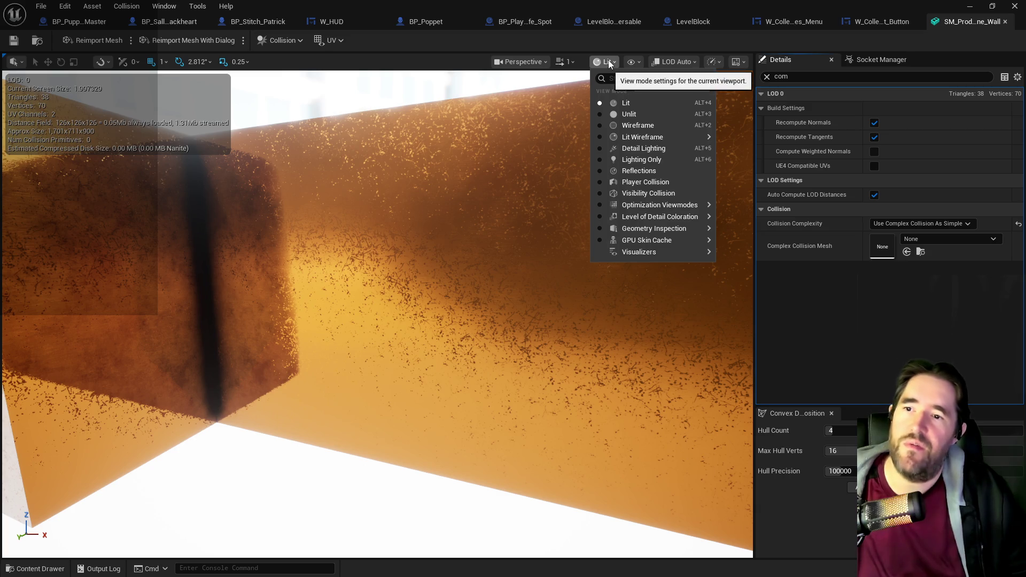
click(631, 62)
click(632, 268)
mouse_move(509, 265)
mouse_down()
mouse_move(385, 200)
mouse_move(320, 182)
mouse_up()
mouse_move(540, 5)
mouse_down()
mouse_move(540, 54)
mouse_move(1016, 51)
mouse_up()
mouse_move(374, 315)
mouse_down()
mouse_move(406, 312)
mouse_move(342, 315)
mouse_move(376, 318)
mouse_up()
click(979, 201)
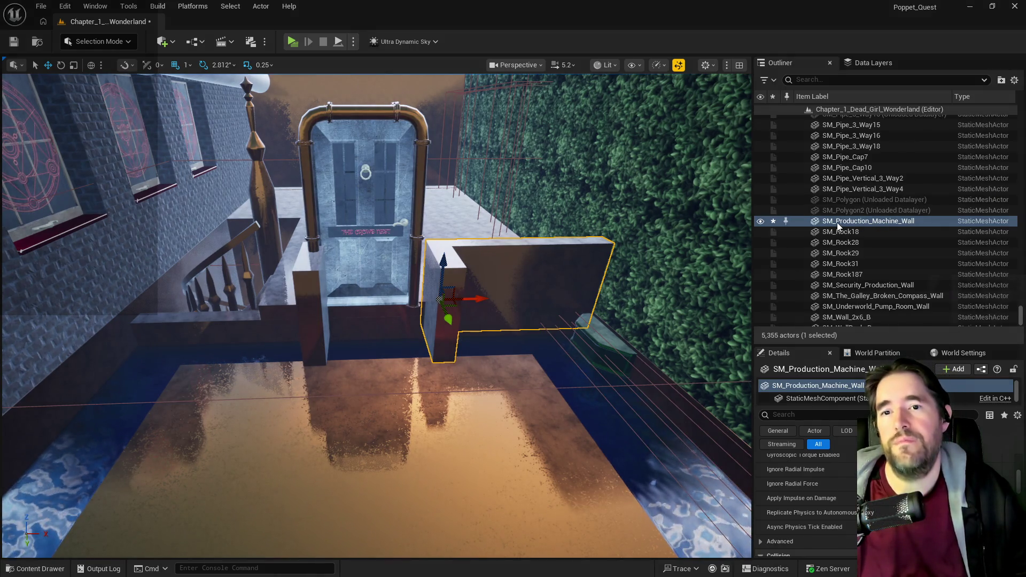
- Add the selected production wall to the DL_C2_Pirate_Graveyard data layer
click(858, 64)
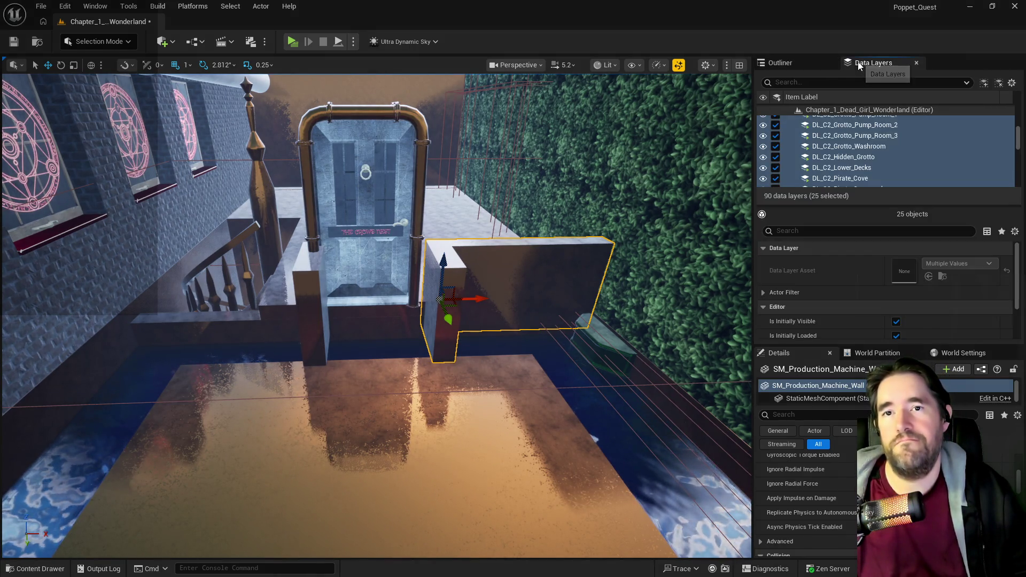
click(823, 87)
scroll(828, 134, down, 2)
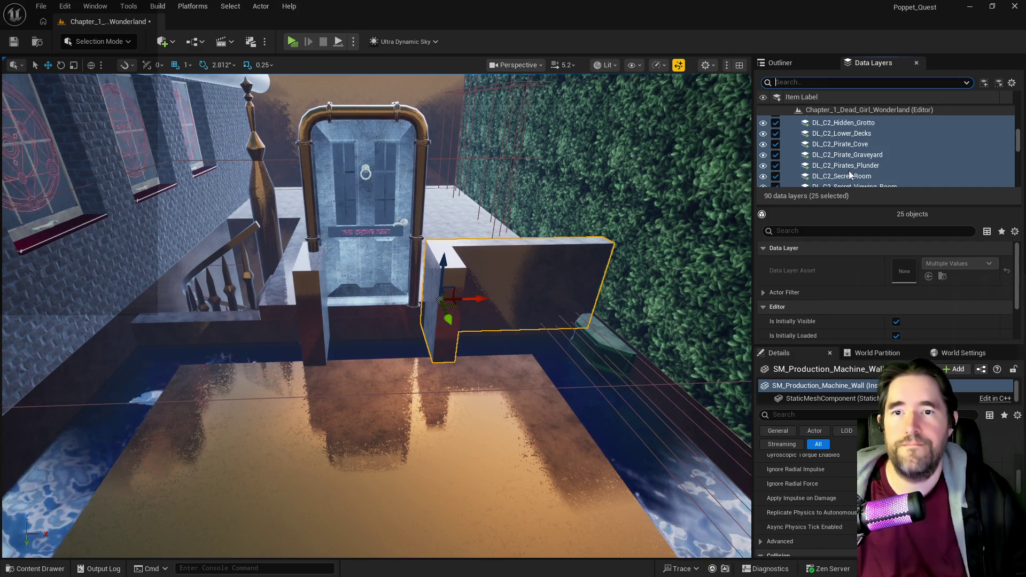
click(859, 156)
right_click(860, 156)
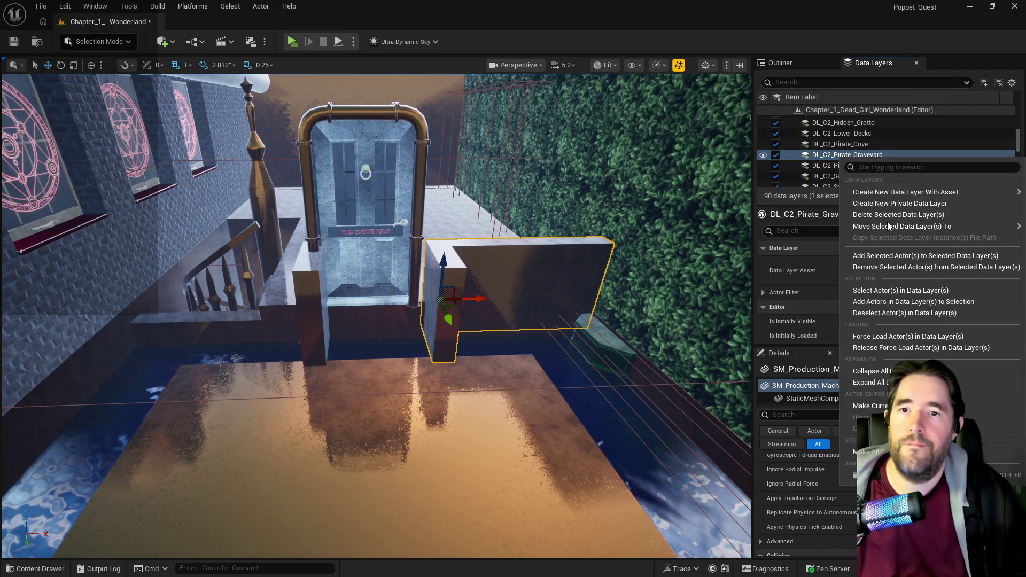
click(887, 256)
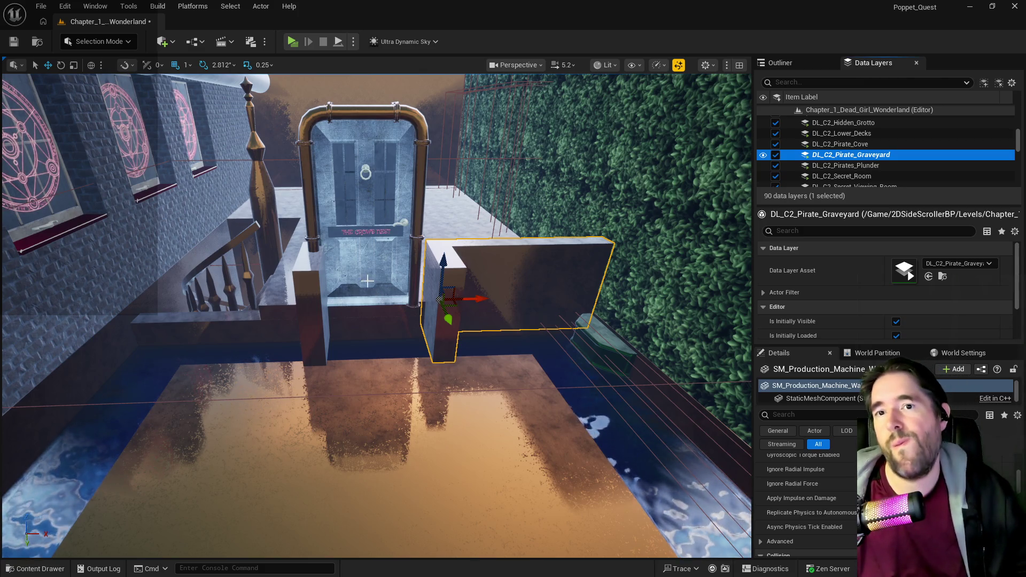
- Delete the Box Brush4 pillar and Alt-drag a duplicate of the production wall
click(314, 304)
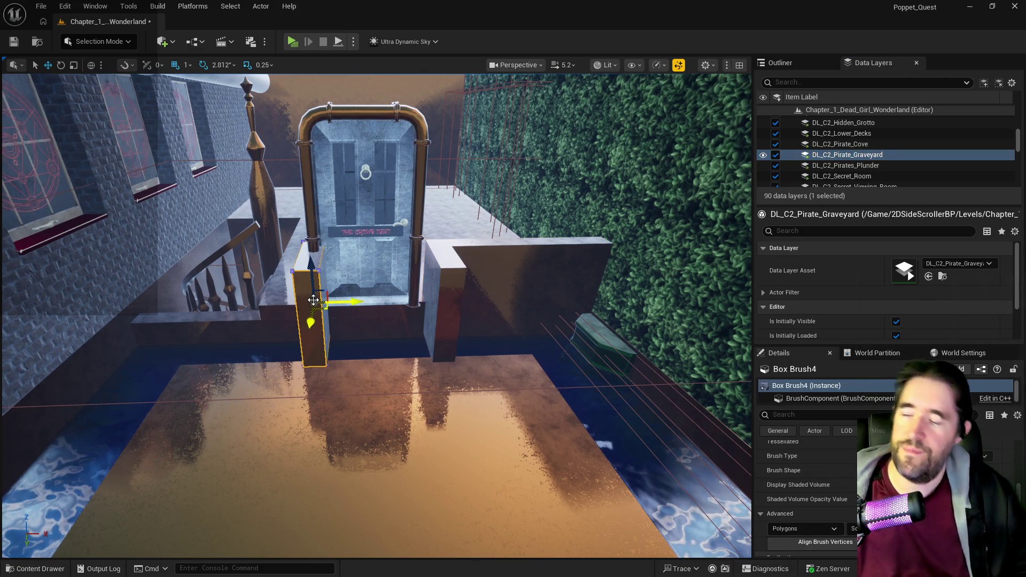
key(Delete)
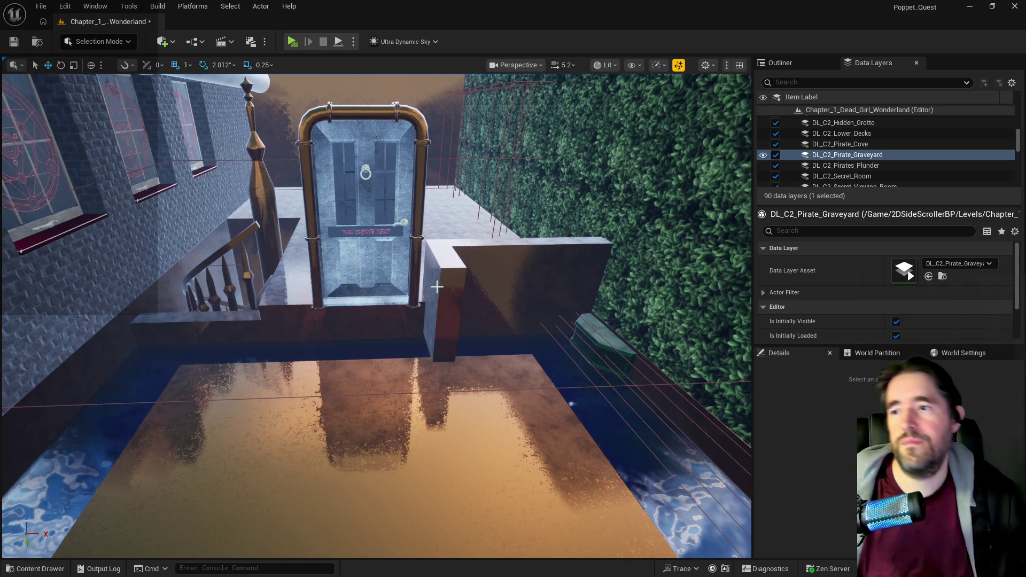
click(438, 287)
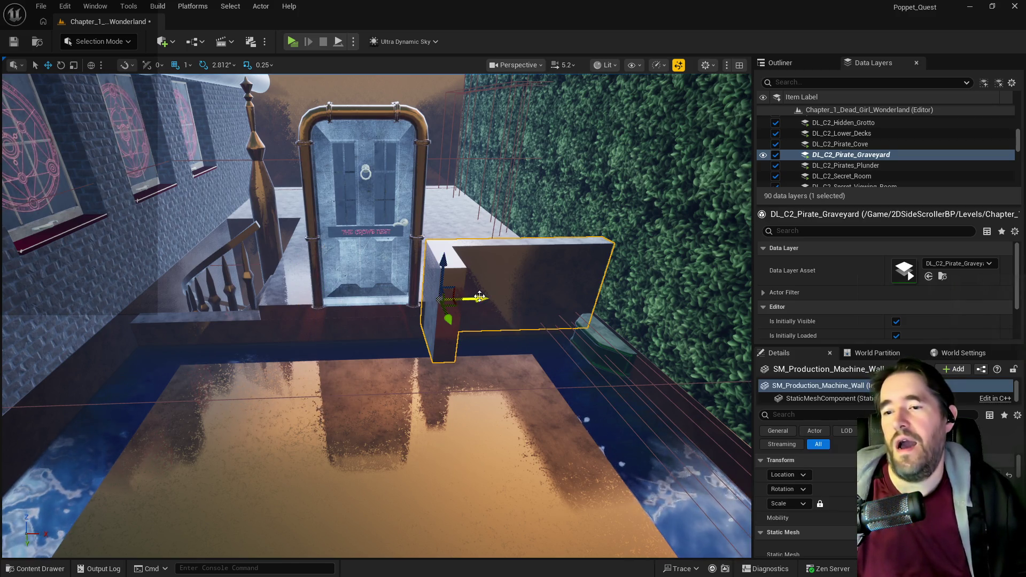
drag(481, 298, 478, 298)
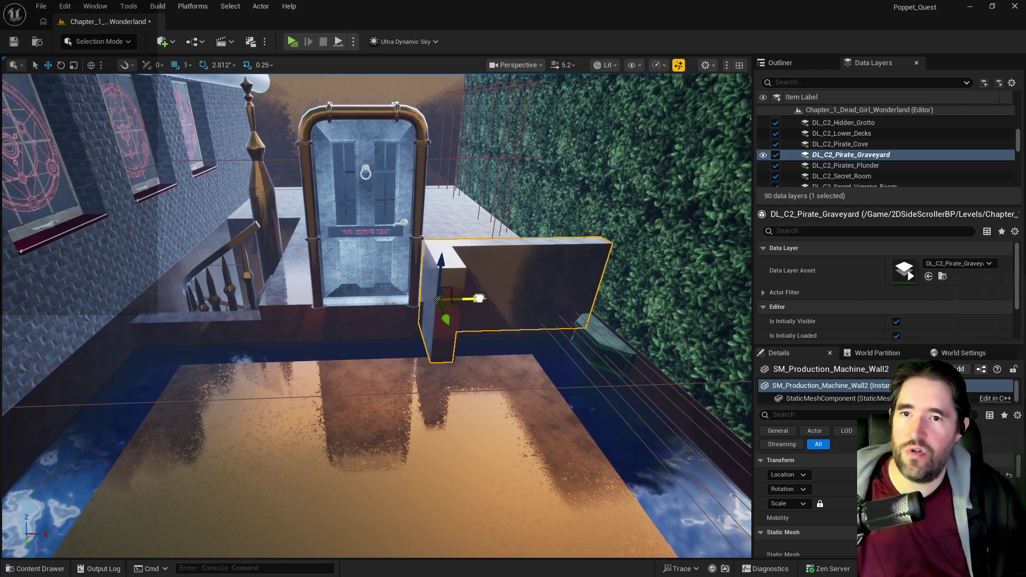
- Move the original production wall into the Pirate Graveyard outliner folder
click(787, 62)
click(849, 212)
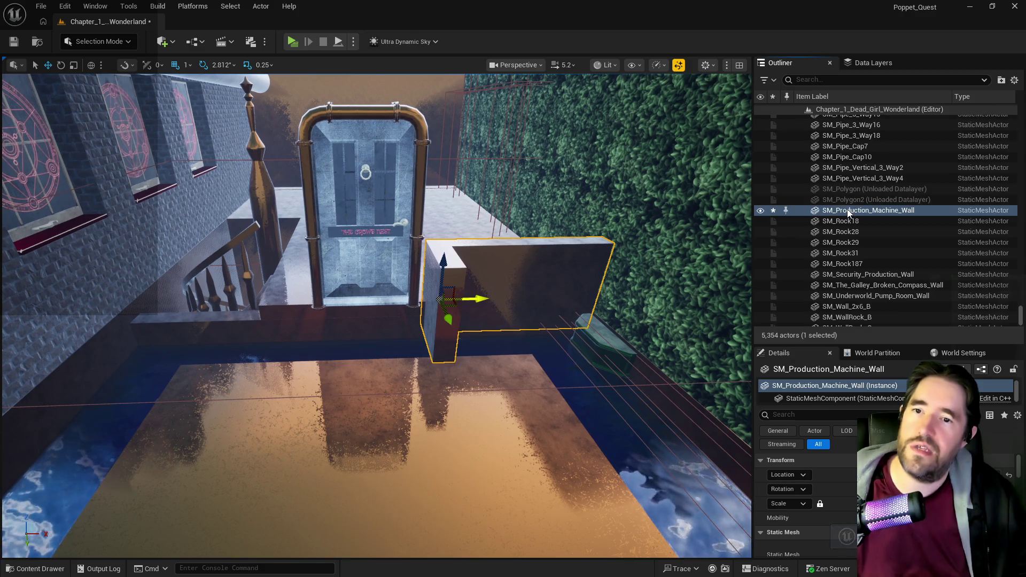
right_click(848, 212)
mouse_move(696, 509)
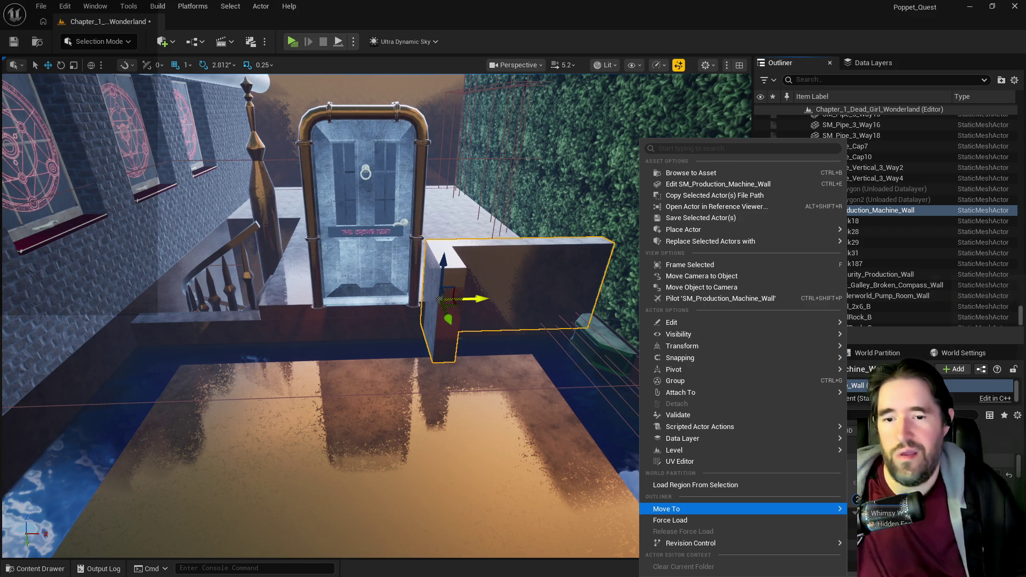
click(494, 469)
- Alt-drag a wall copy to the left and mirror it with a negative X scale
drag(484, 302, 255, 307)
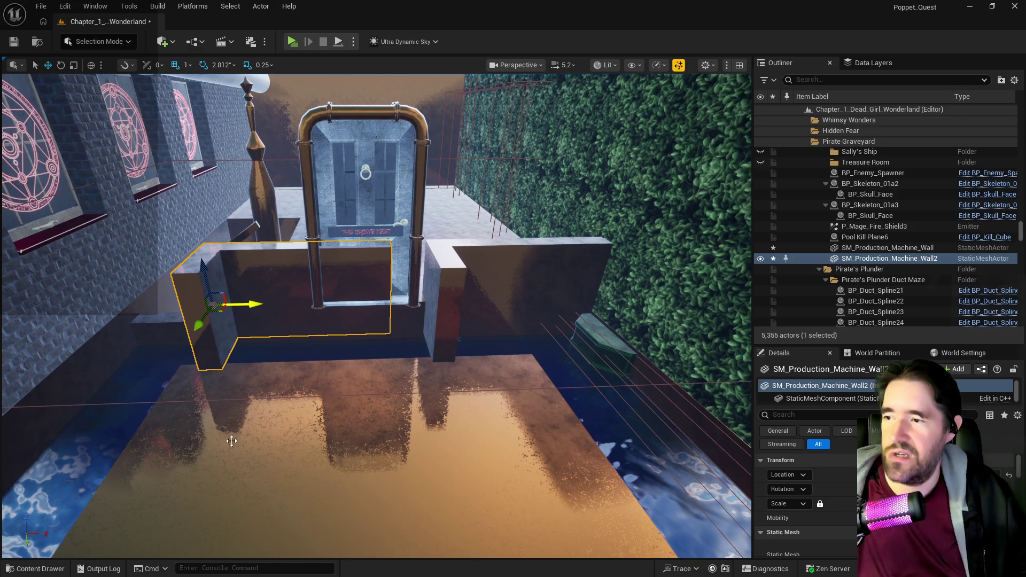
key(f)
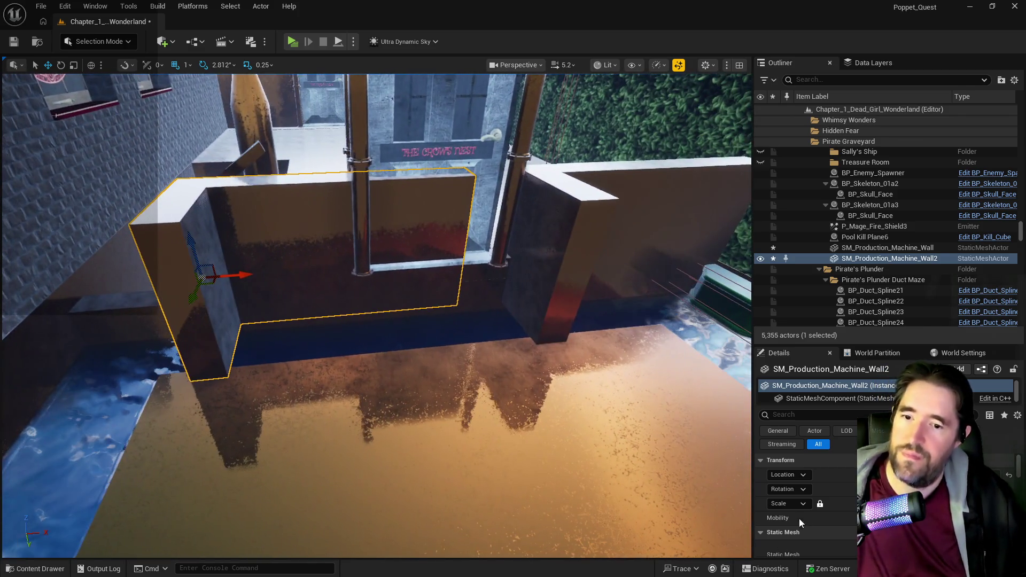
click(820, 503)
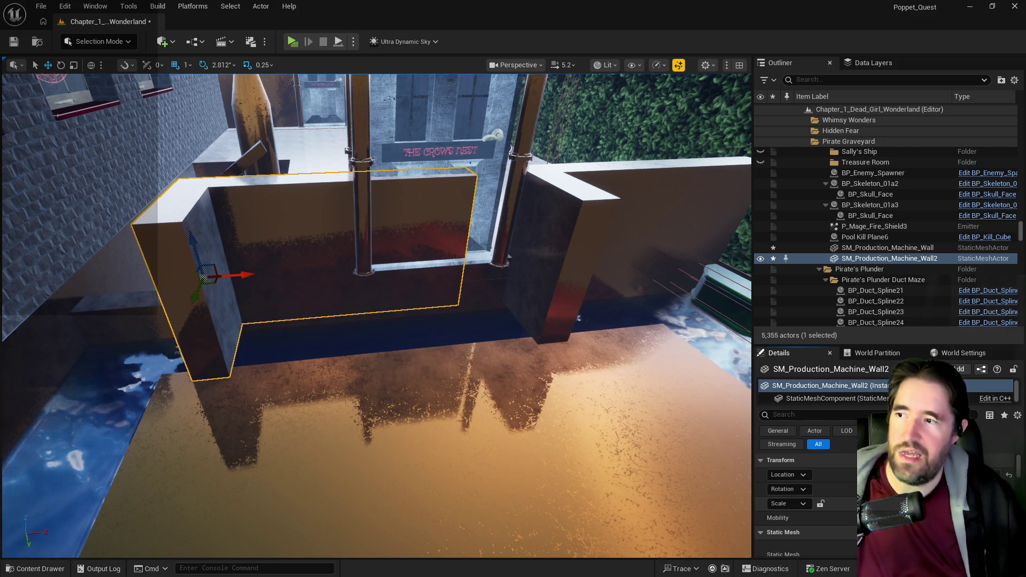
key(Return)
- Slide the mirrored wall copy along X against the door frame, then select BP_Door_90
drag(243, 275, 366, 275)
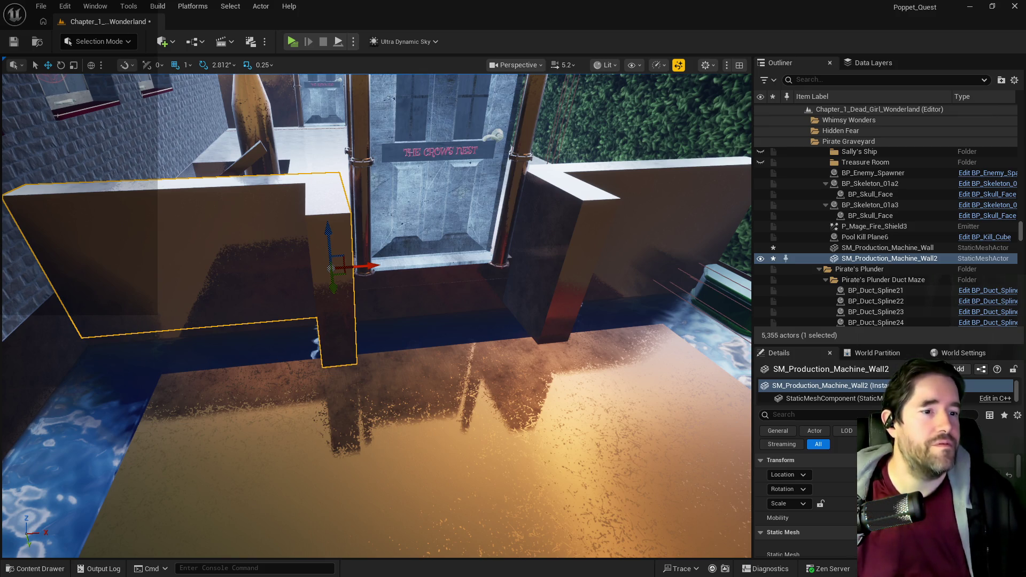
mouse_move(374, 321)
mouse_down()
mouse_move(347, 337)
mouse_move(374, 321)
mouse_up()
click(469, 225)
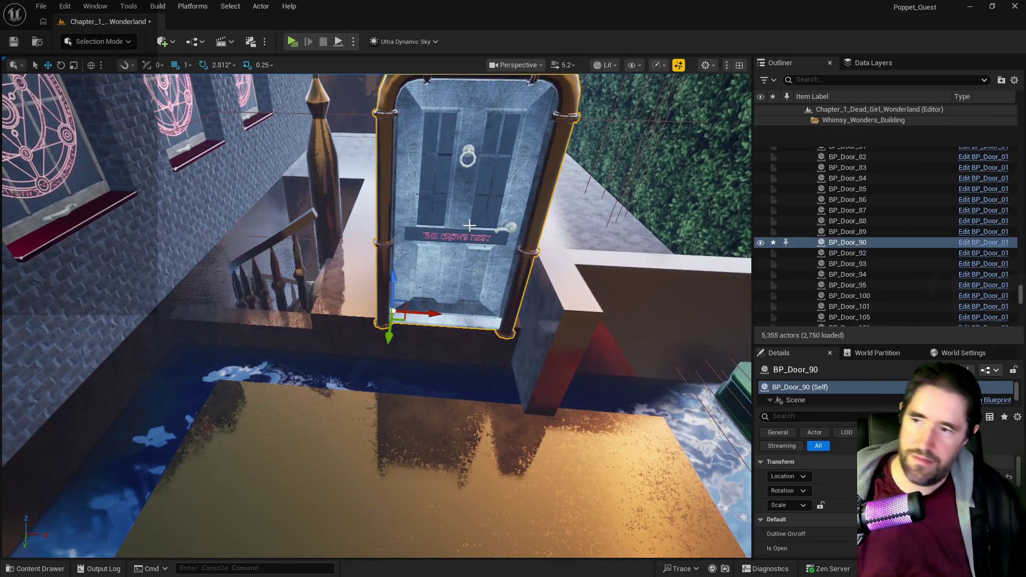
- Delete the BP_Door_90 door and fly the camera over the gap between the walls
key(Delete)
scroll(561, 224, up, 10)
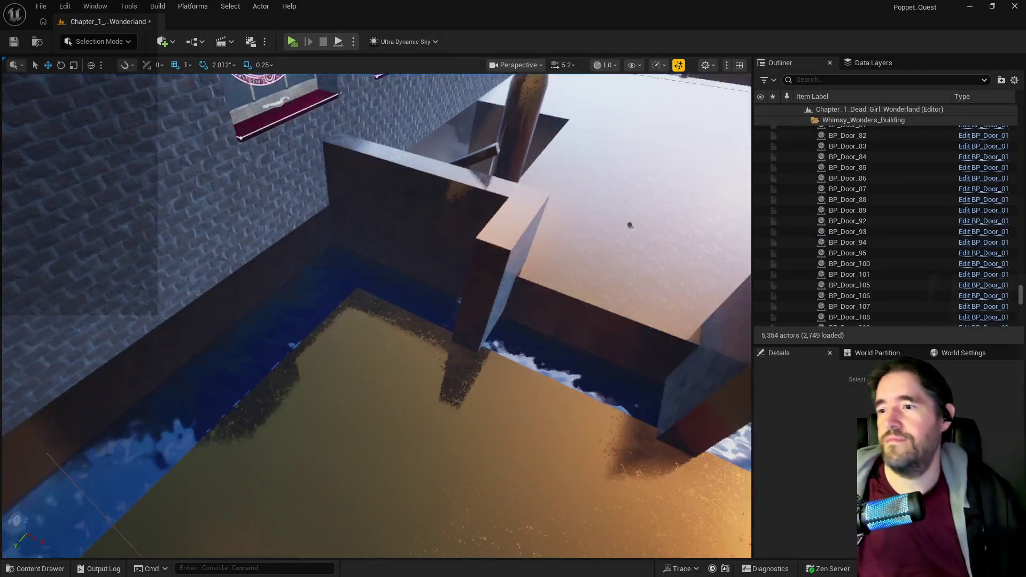
scroll(470, 460, down, 10)
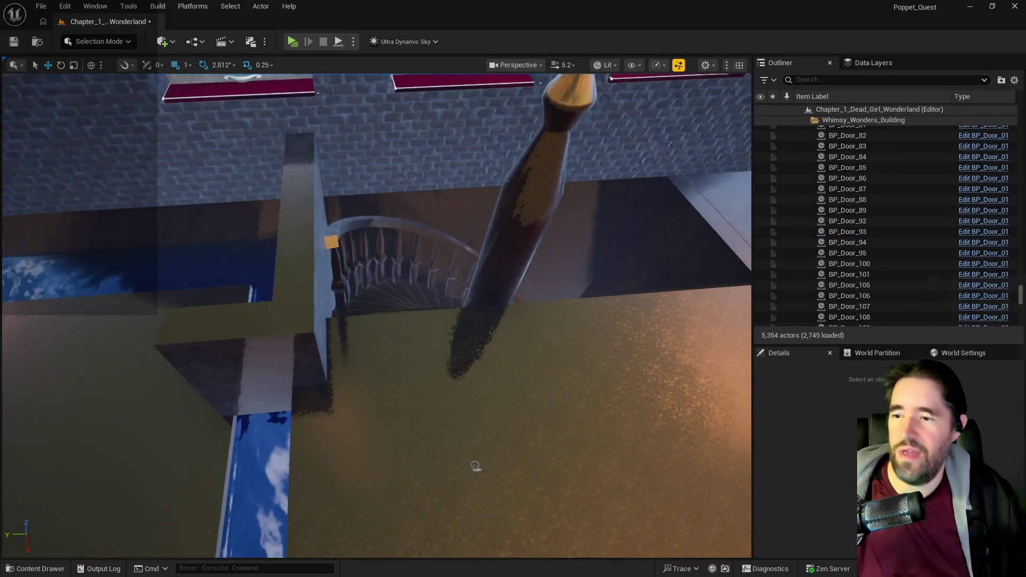
mouse_move(471, 460)
mouse_down()
mouse_move(577, 355)
mouse_move(481, 284)
mouse_move(317, 288)
mouse_move(36, 357)
mouse_move(73, 428)
mouse_move(89, 288)
mouse_move(193, 291)
mouse_move(325, 229)
mouse_move(316, 233)
mouse_up()
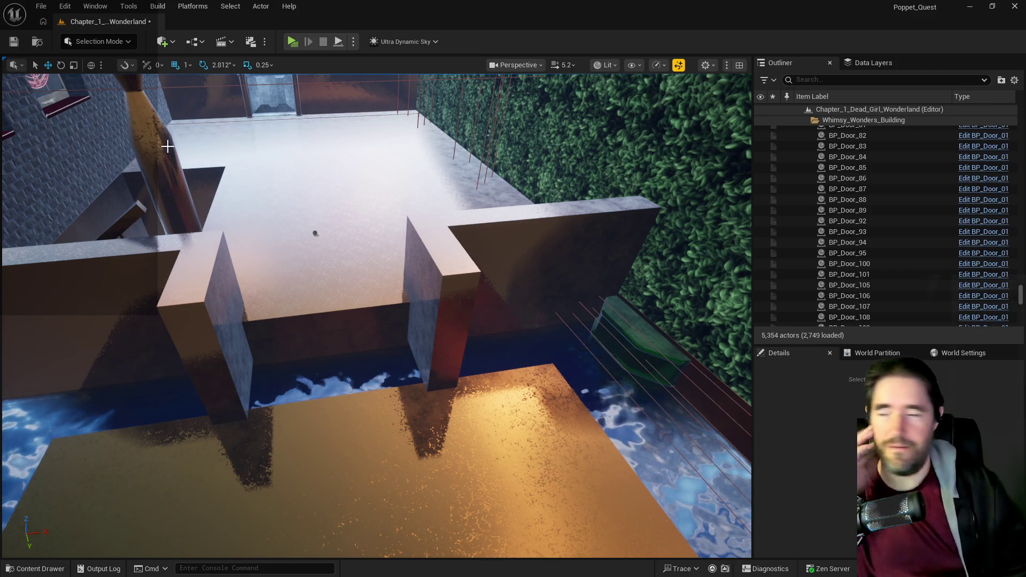
drag(460, 304, 433, 156)
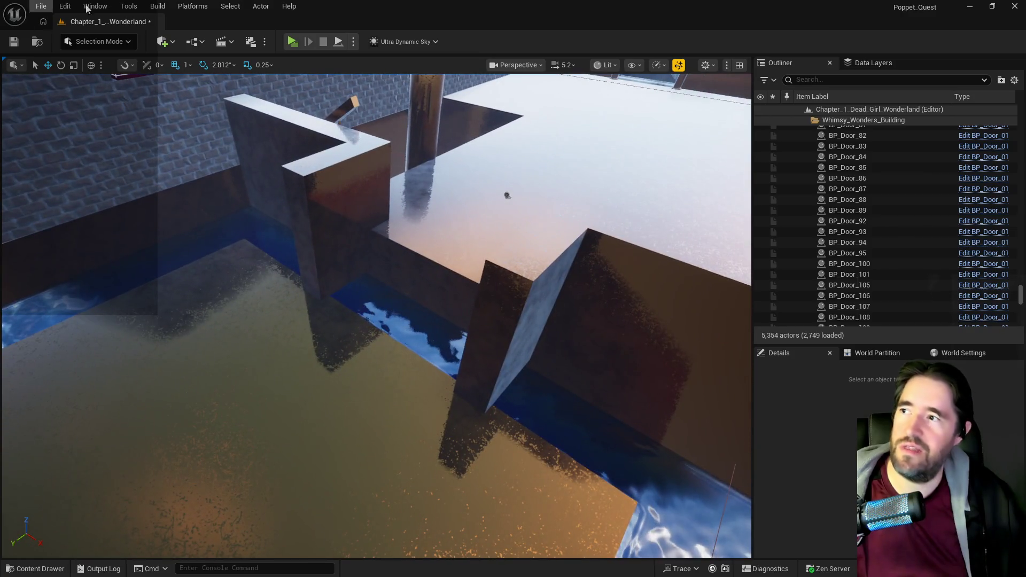
click(161, 42)
- Drop a trial Box Brush, undo it, and move the content browser out of the way
mouse_move(208, 214)
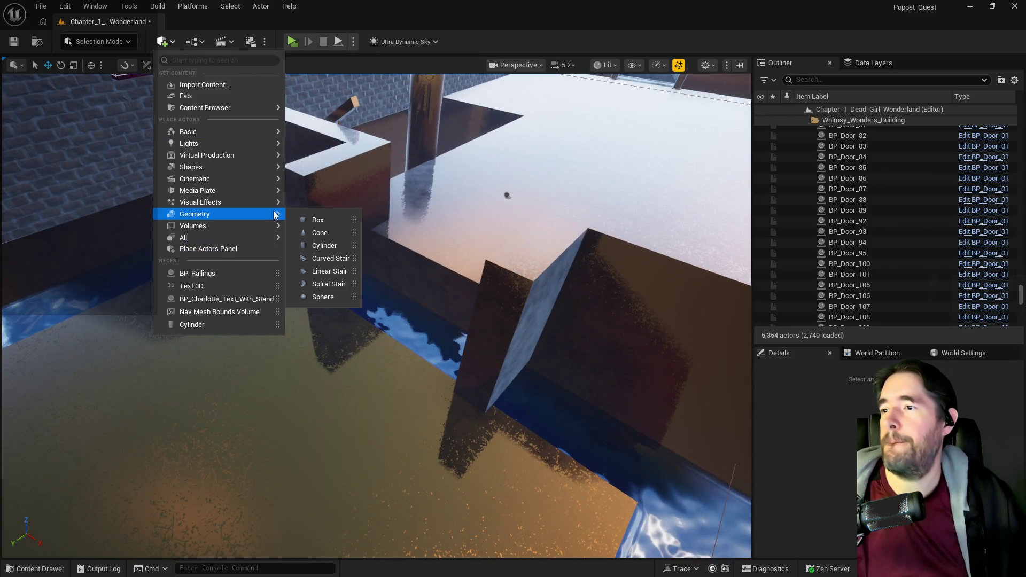
mouse_move(355, 219)
mouse_down()
mouse_move(425, 259)
mouse_move(411, 284)
mouse_up()
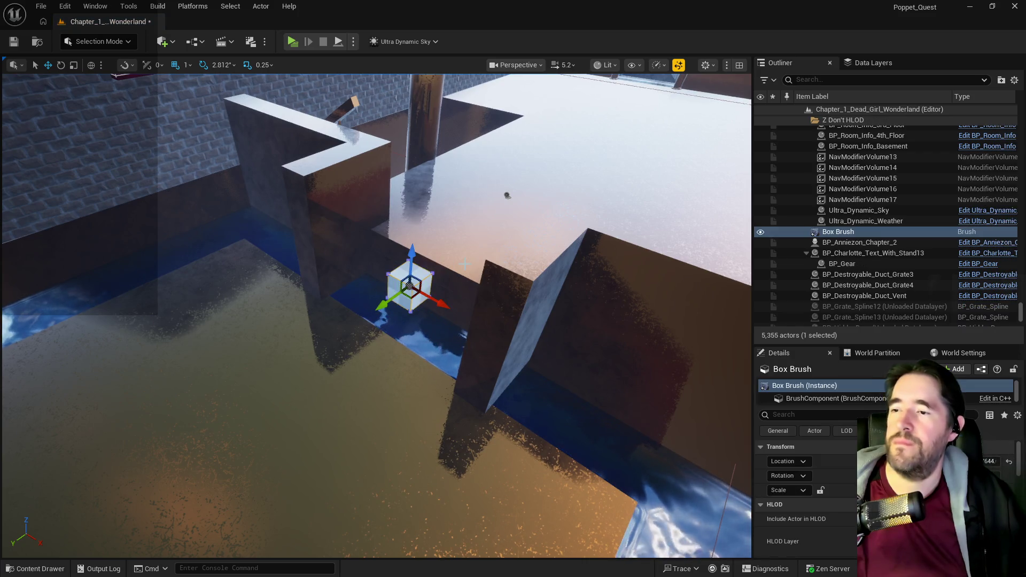
click(96, 6)
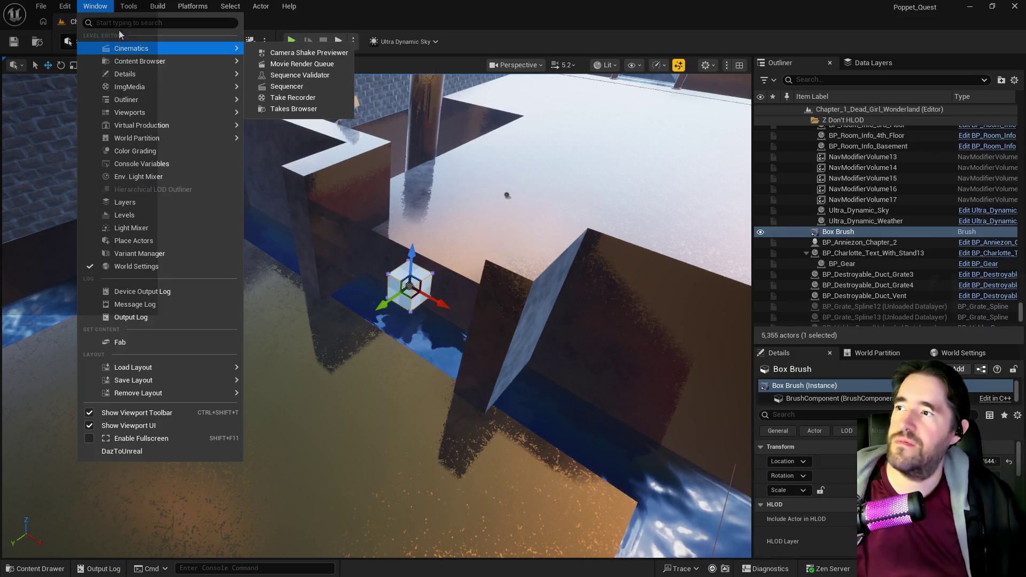
click(321, 143)
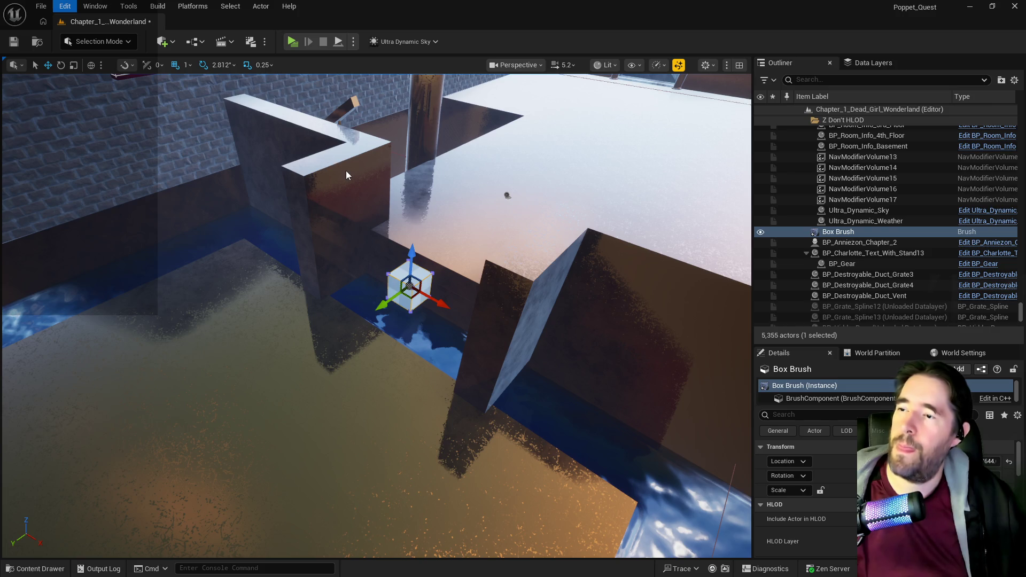
key(ctrl+z)
click(348, 191)
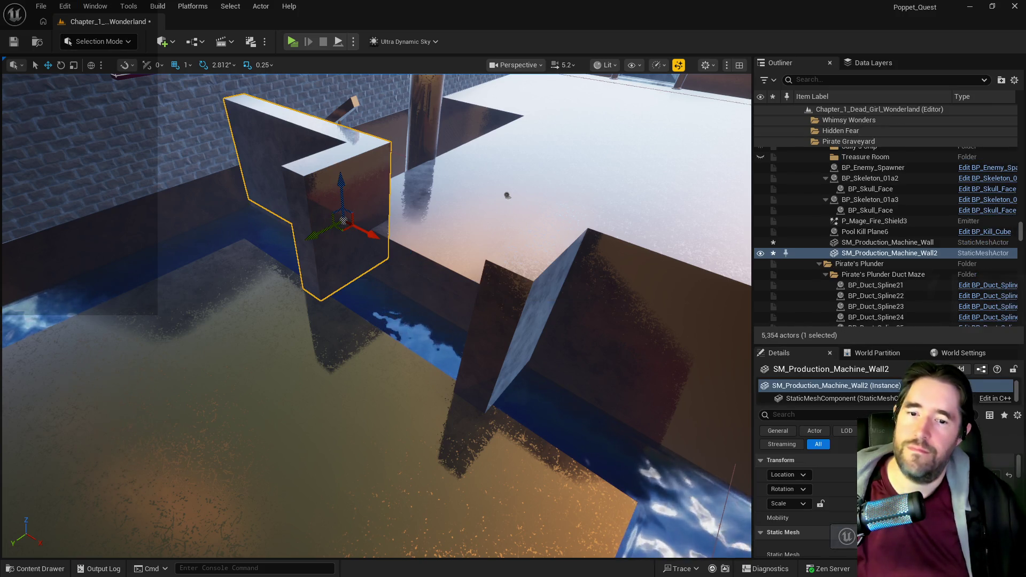
scroll(834, 543, down, 3)
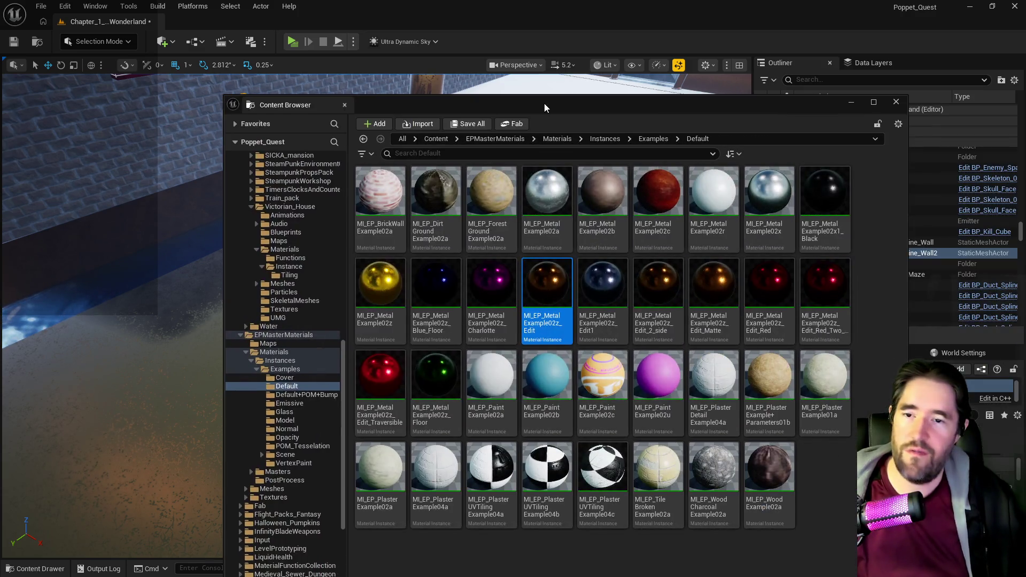
drag(543, 103, 1025, 104)
- Place a Box Brush between the two walls, then rotate it and stretch it lengthwise
click(162, 42)
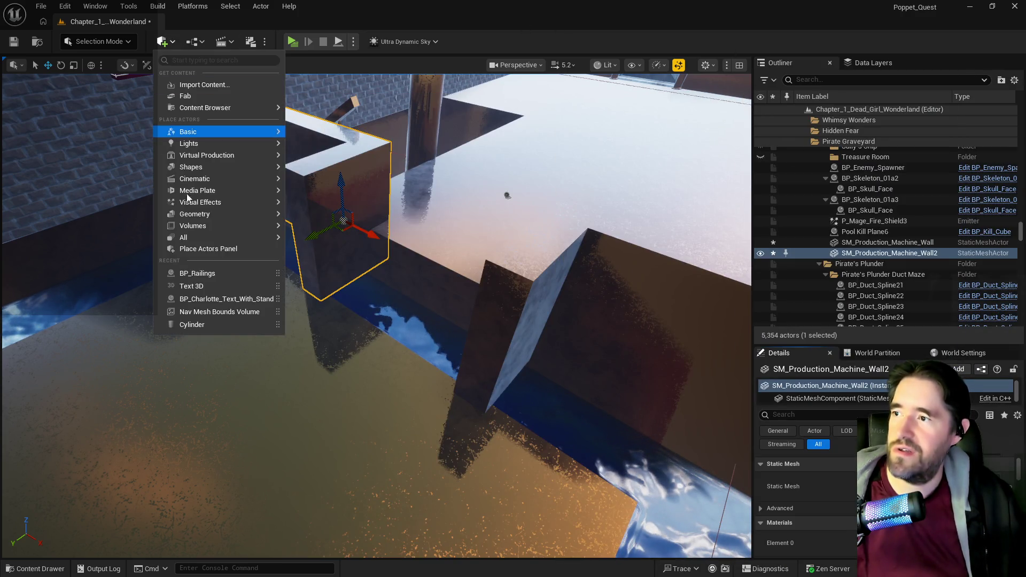
mouse_move(208, 214)
mouse_move(454, 230)
mouse_down()
mouse_move(422, 281)
mouse_move(392, 267)
mouse_move(385, 301)
mouse_move(499, 305)
mouse_move(548, 299)
mouse_move(566, 282)
mouse_move(614, 281)
mouse_up()
key(e)
key(r)
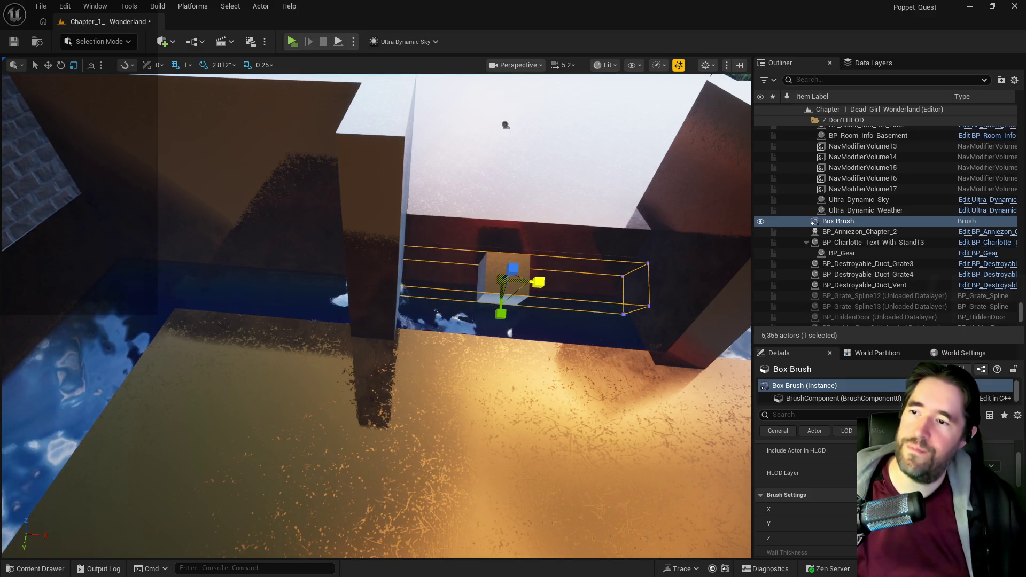
- Stretch the box brush further lengthwise and tilt it into a slope
drag(374, 300, 395, 307)
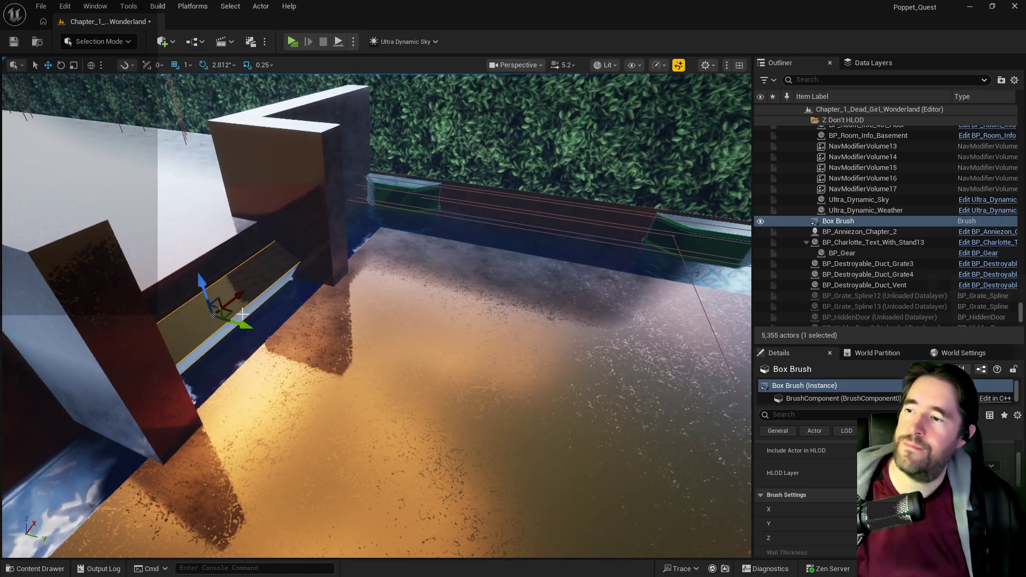
key(e)
mouse_move(246, 301)
mouse_down()
mouse_move(238, 310)
mouse_move(252, 329)
mouse_move(288, 342)
mouse_move(257, 333)
mouse_up()
key(w)
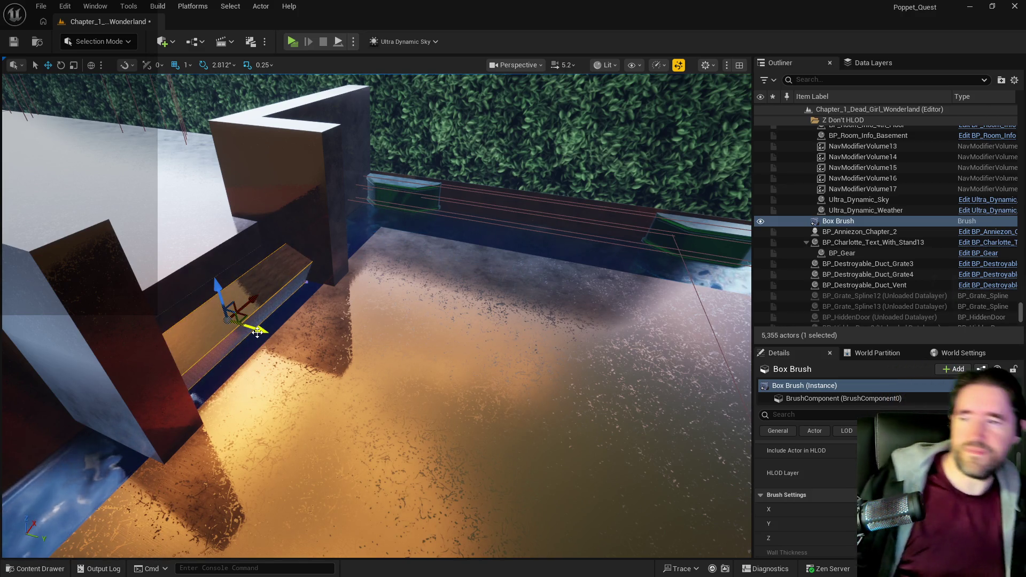
scroll(257, 332, up, 3)
scroll(214, 299, up, 3)
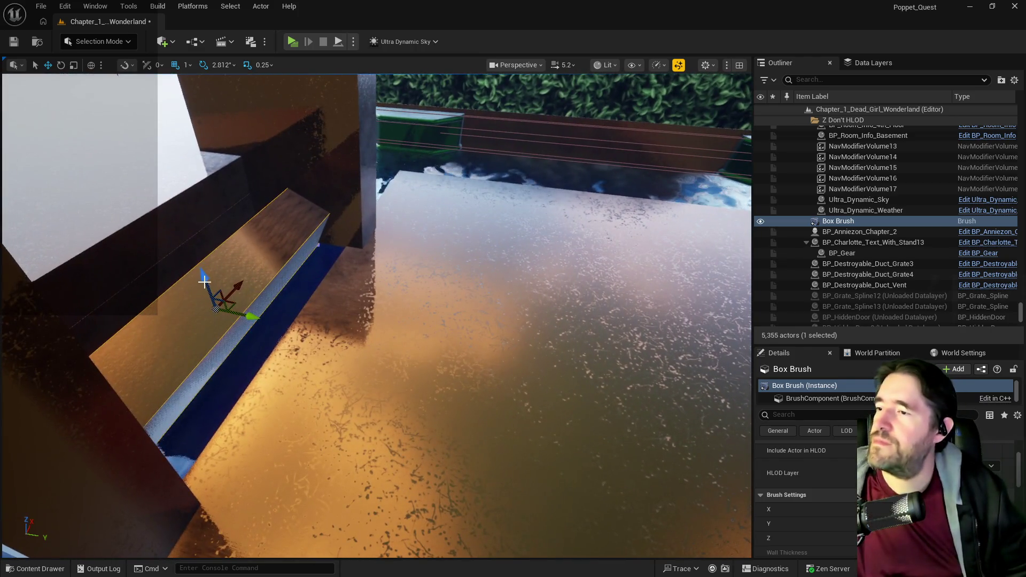
- Widen the slab across the gap, raise it into a ramp, and slide it slightly sideways
key(r)
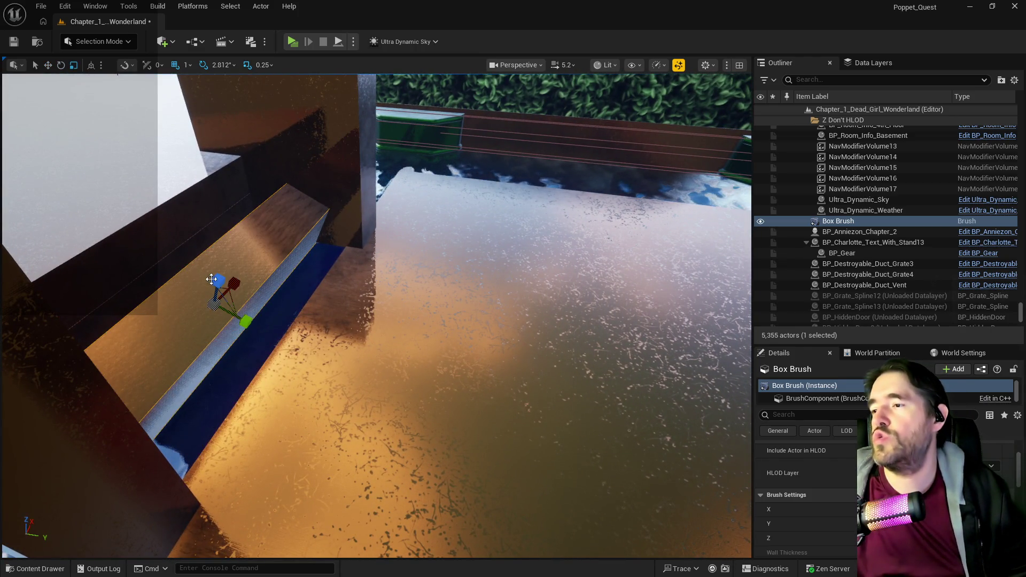
drag(245, 321, 310, 354)
key(f)
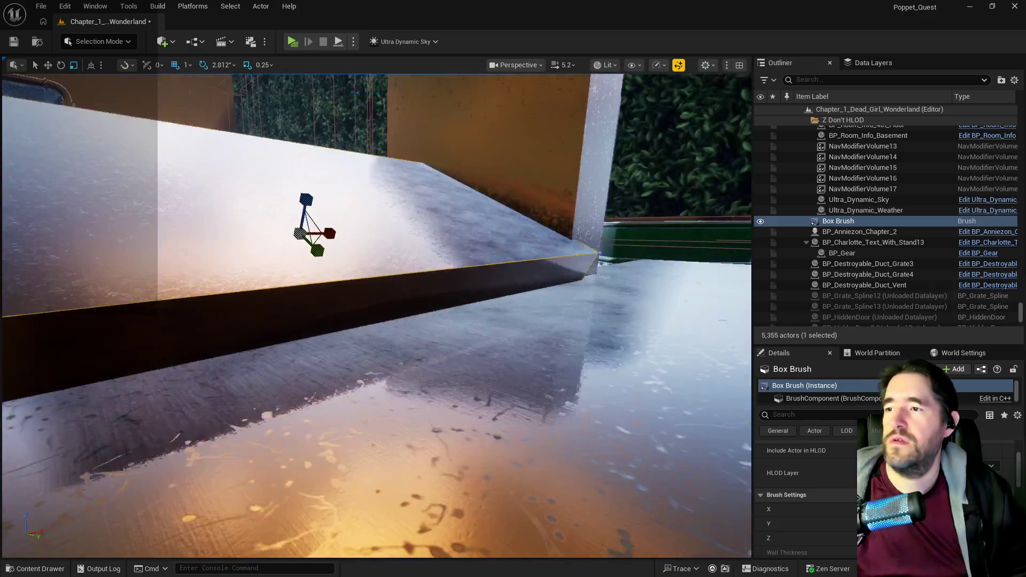
scroll(365, 253, down, 5)
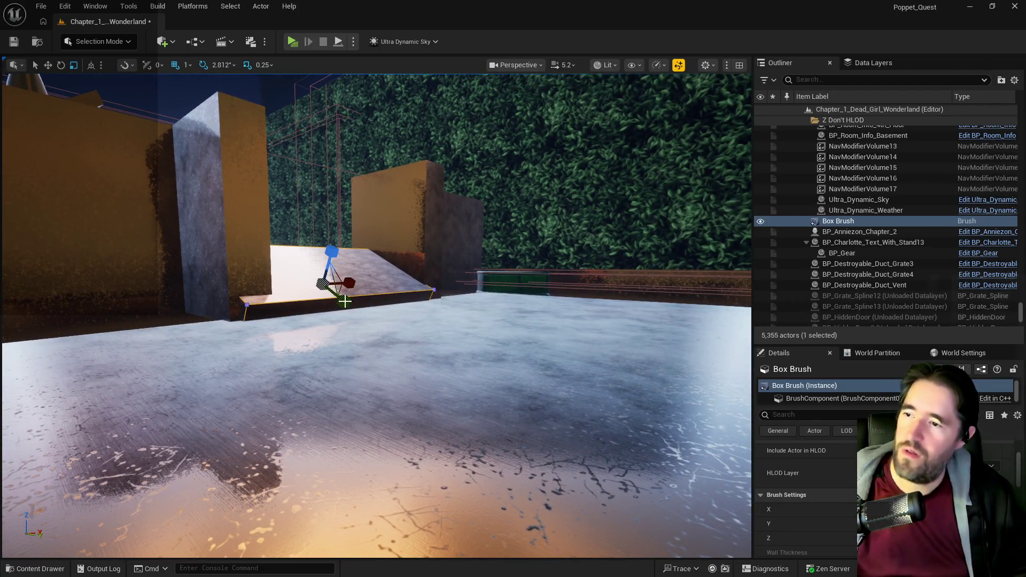
scroll(337, 295, up, 3)
drag(374, 315, 353, 293)
click(367, 320)
drag(367, 321, 363, 304)
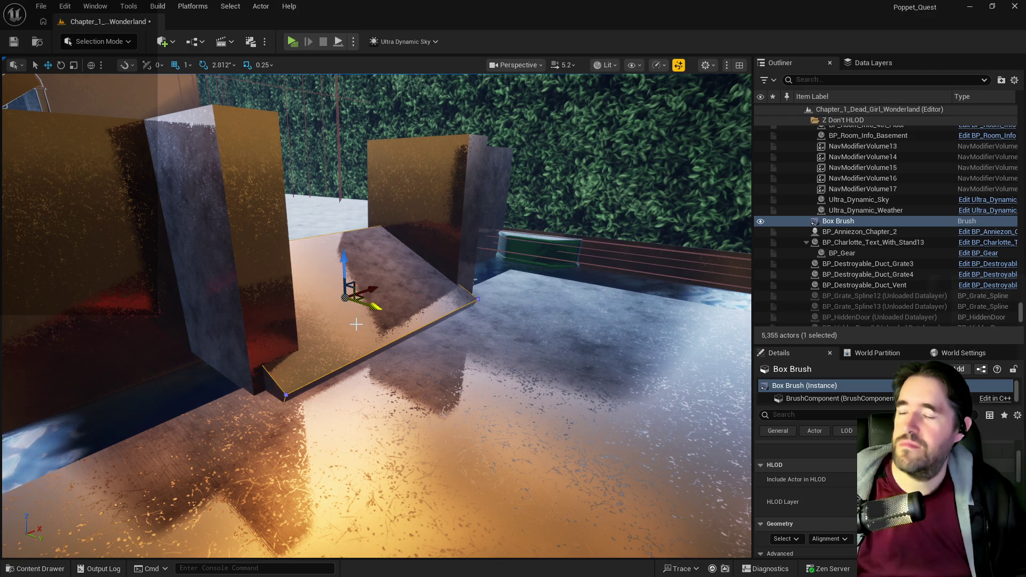
drag(374, 309, 380, 313)
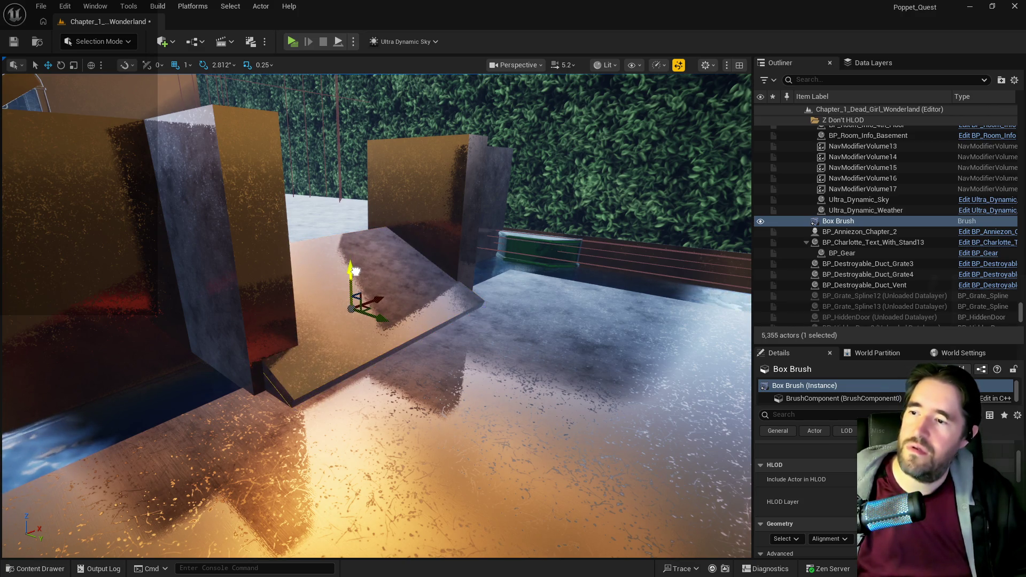
scroll(402, 356, up, 5)
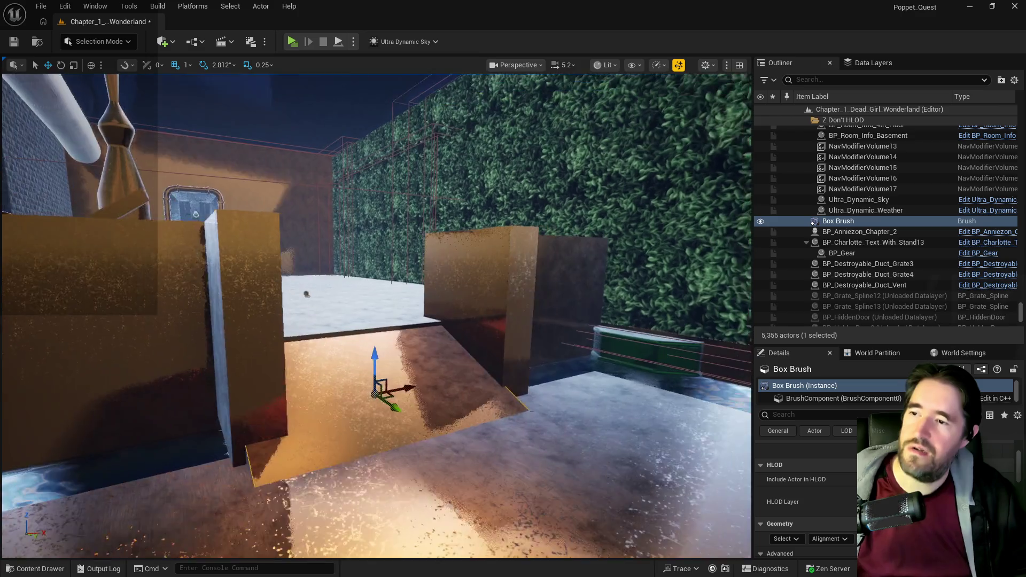
scroll(376, 398, up, 1)
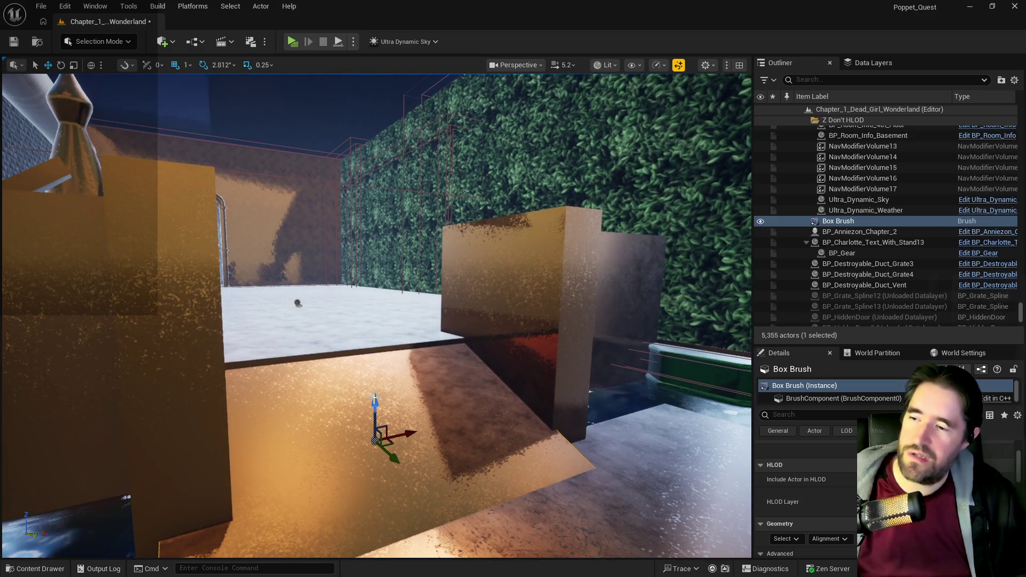
- Raise the ramp slightly and reshape the brush into a raised strip
mouse_move(377, 394)
mouse_down()
mouse_move(375, 408)
mouse_move(374, 363)
mouse_up()
mouse_move(444, 288)
mouse_down()
mouse_move(436, 278)
mouse_move(444, 288)
mouse_up()
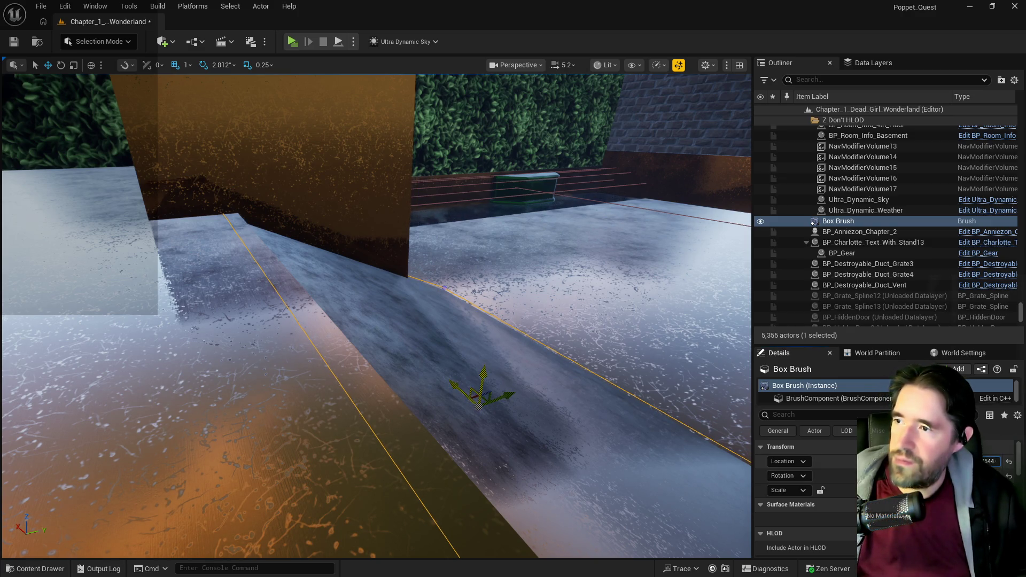
drag(505, 396, 523, 396)
drag(442, 428, 442, 428)
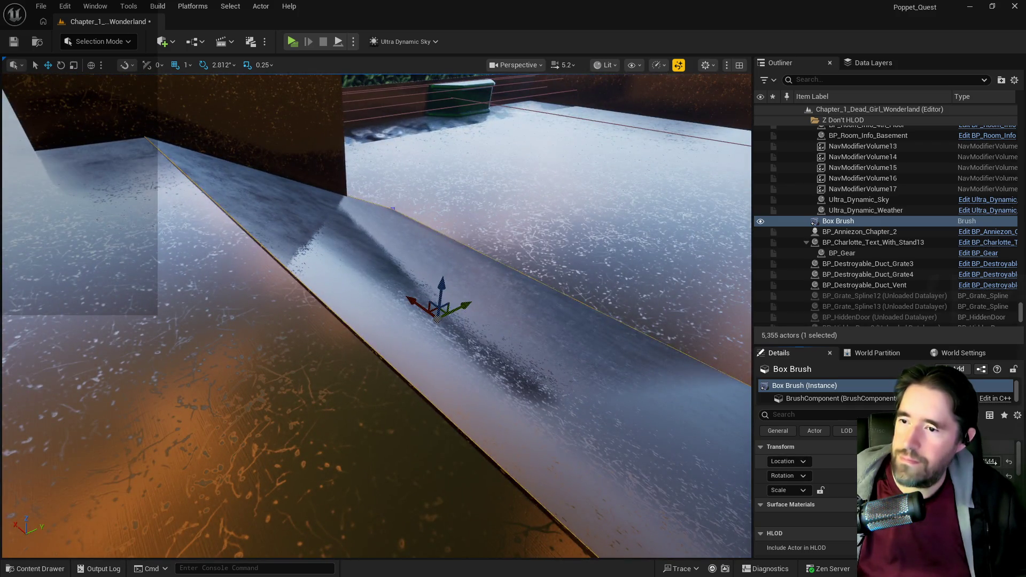
drag(604, 451, 605, 451)
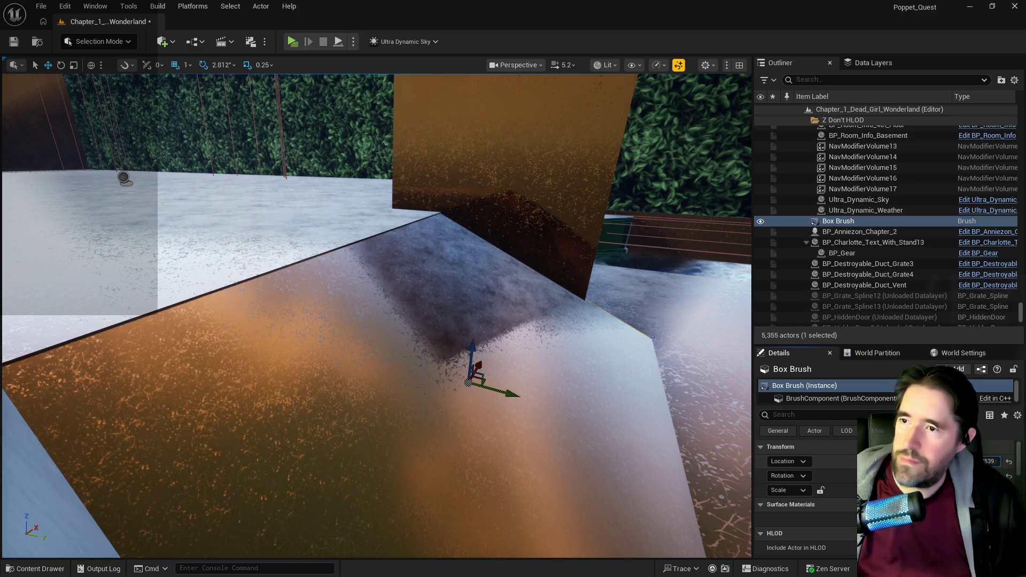
- Set the ramp's Location value to 540 and check its fit against the walls
drag(989, 462, 990, 463)
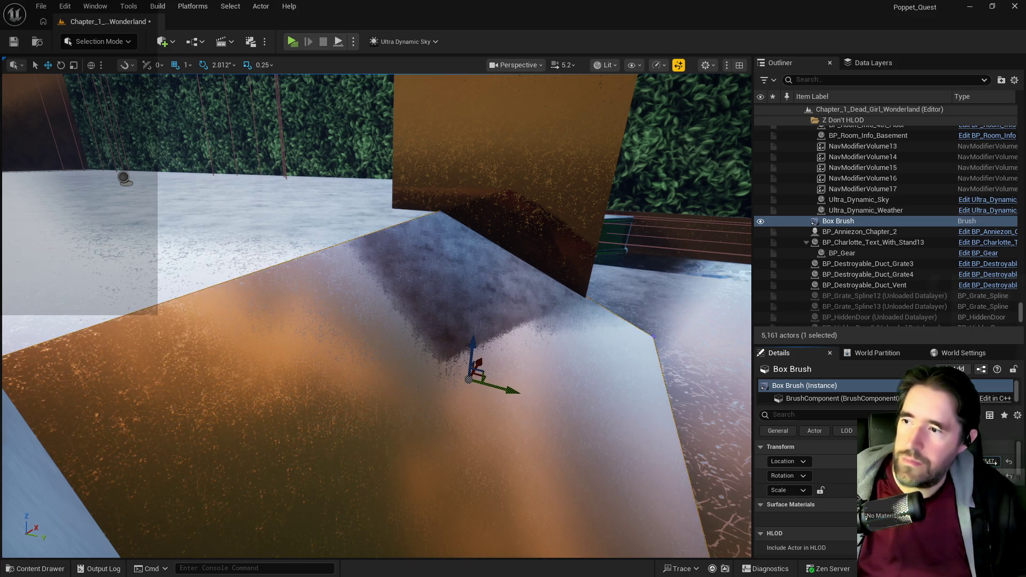
mouse_move(406, 394)
mouse_down()
mouse_move(384, 368)
mouse_move(369, 379)
mouse_move(356, 355)
mouse_up()
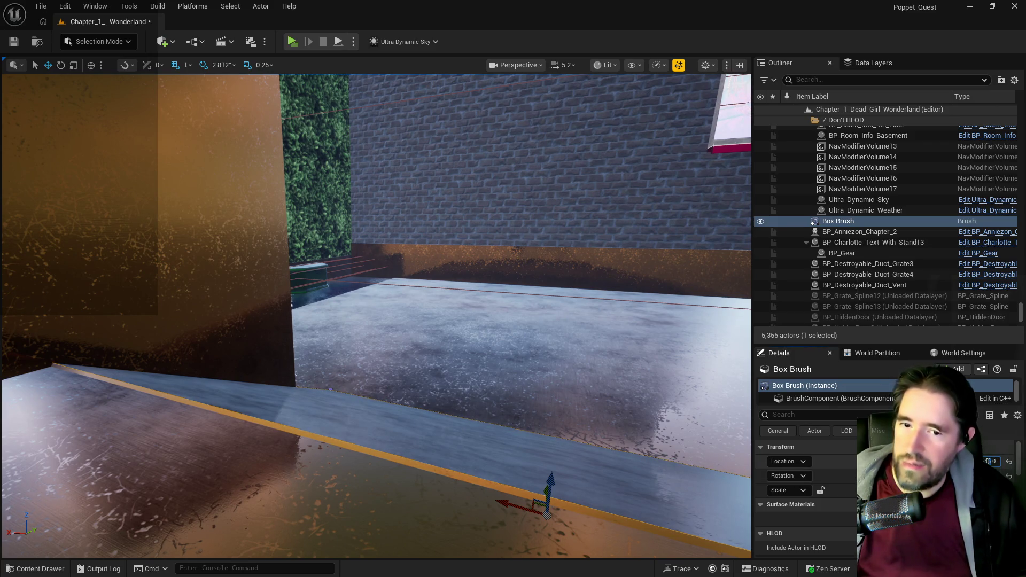
key(Return)
drag(521, 477, 480, 470)
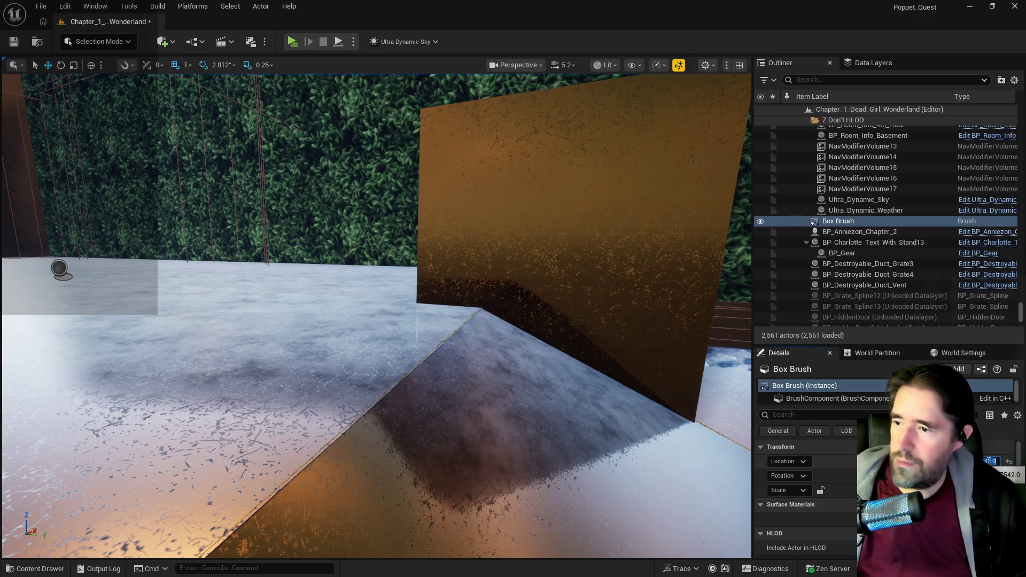
drag(481, 470, 427, 459)
mouse_move(731, 244)
mouse_down()
mouse_move(705, 257)
mouse_move(731, 243)
mouse_up()
click(666, 206)
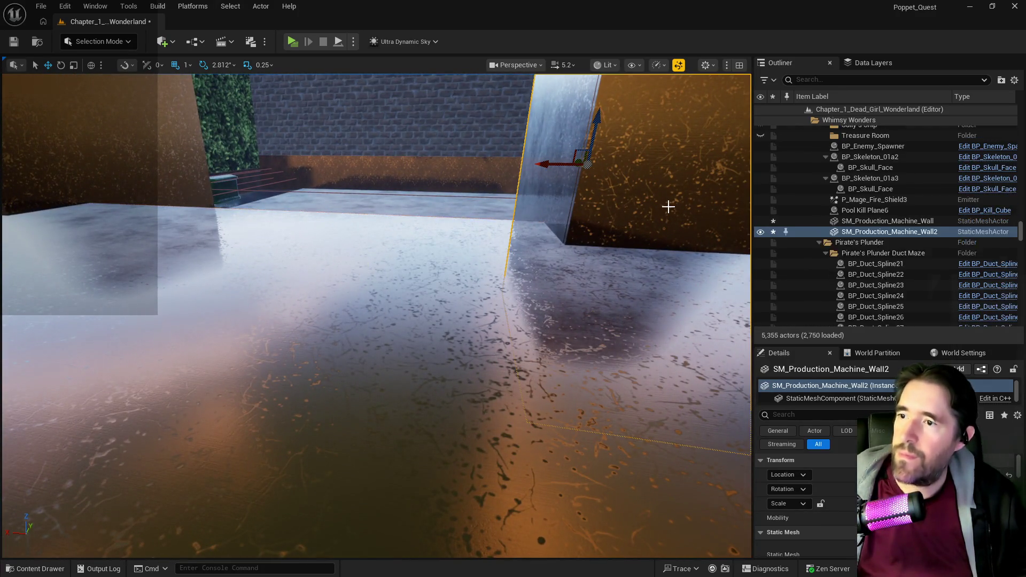
- Reselect the ramp brush, shift it into its final spot between the walls, and save the level
drag(566, 270, 566, 270)
drag(493, 115, 493, 114)
drag(488, 268, 488, 268)
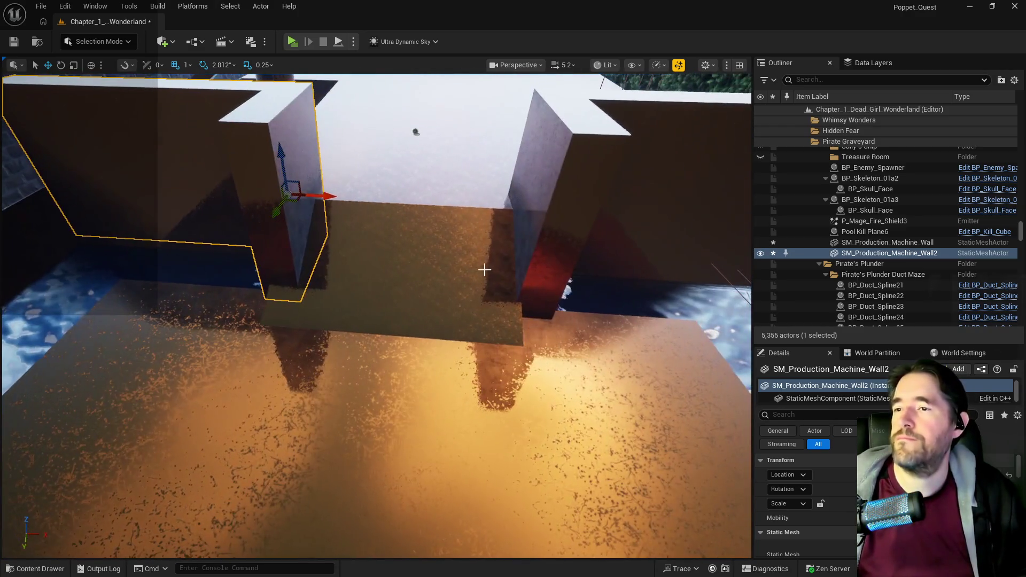
click(436, 293)
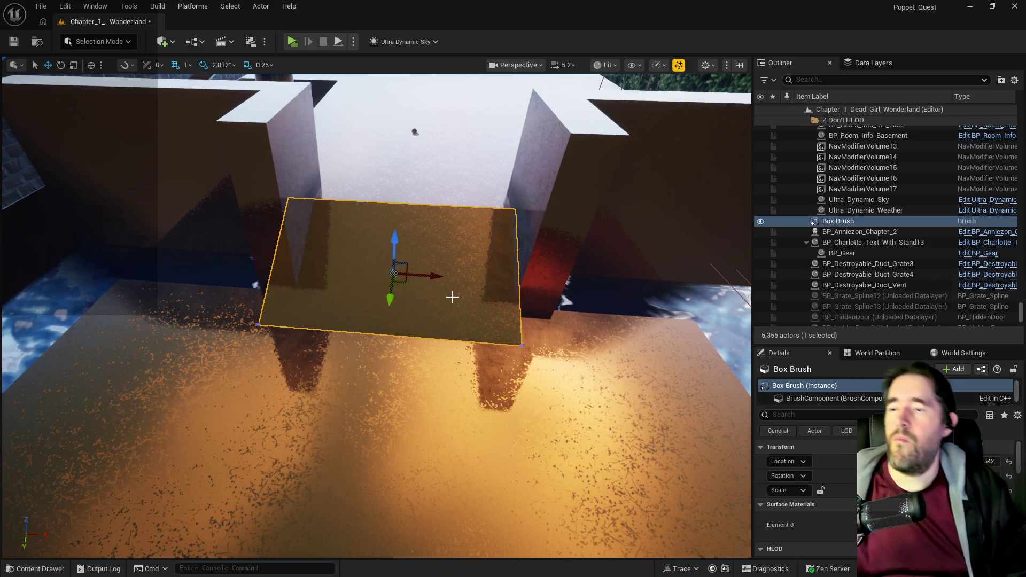
drag(441, 276, 439, 275)
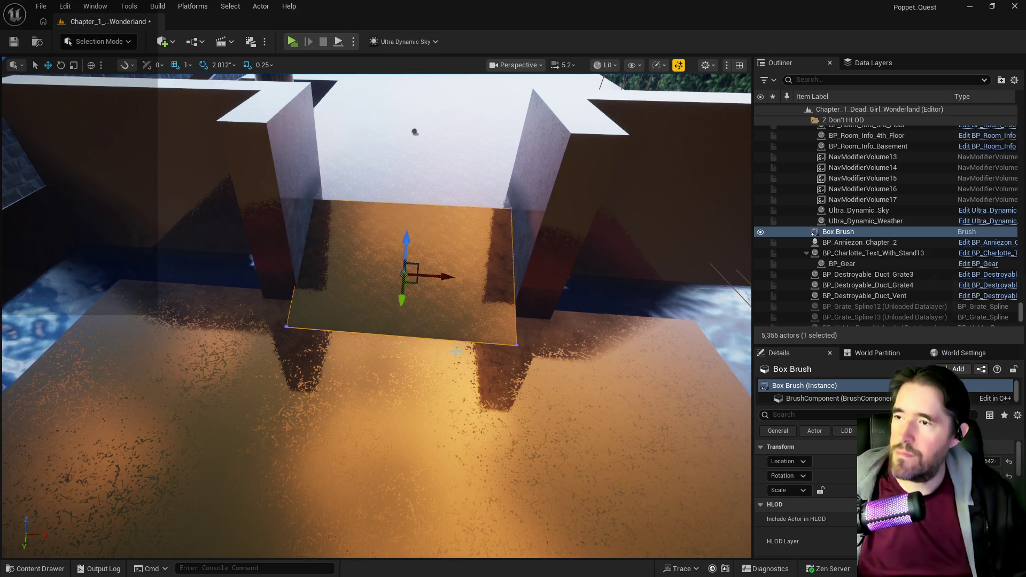
key(ctrl+s)
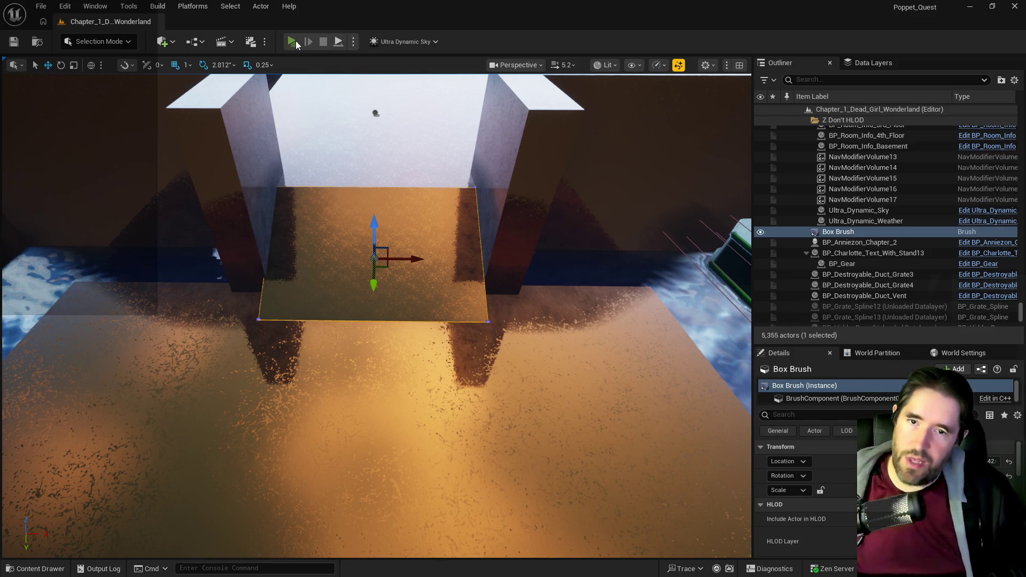
click(296, 41)
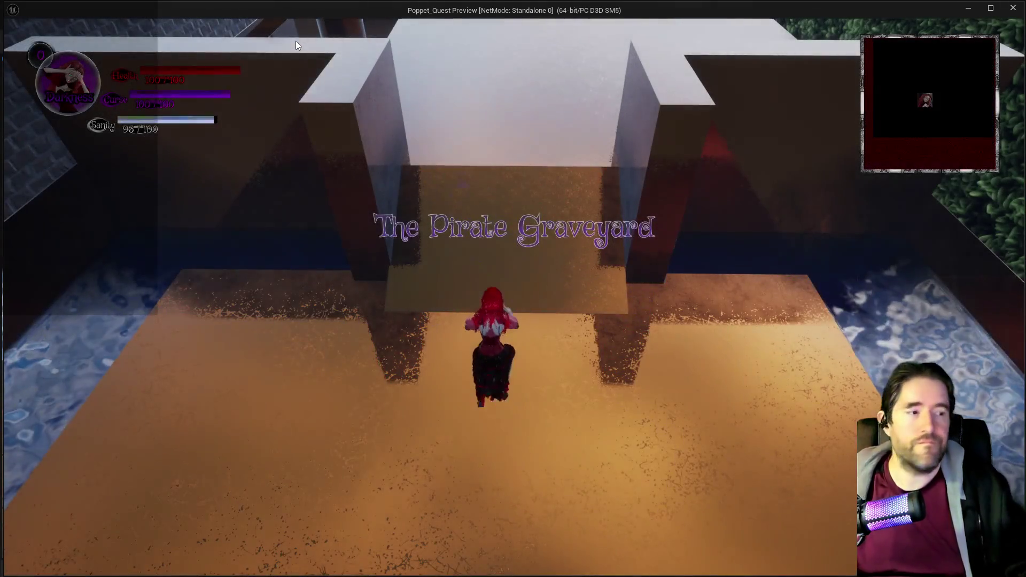
- Run the character up and over the orange ramp, then return to the editor
key(w)
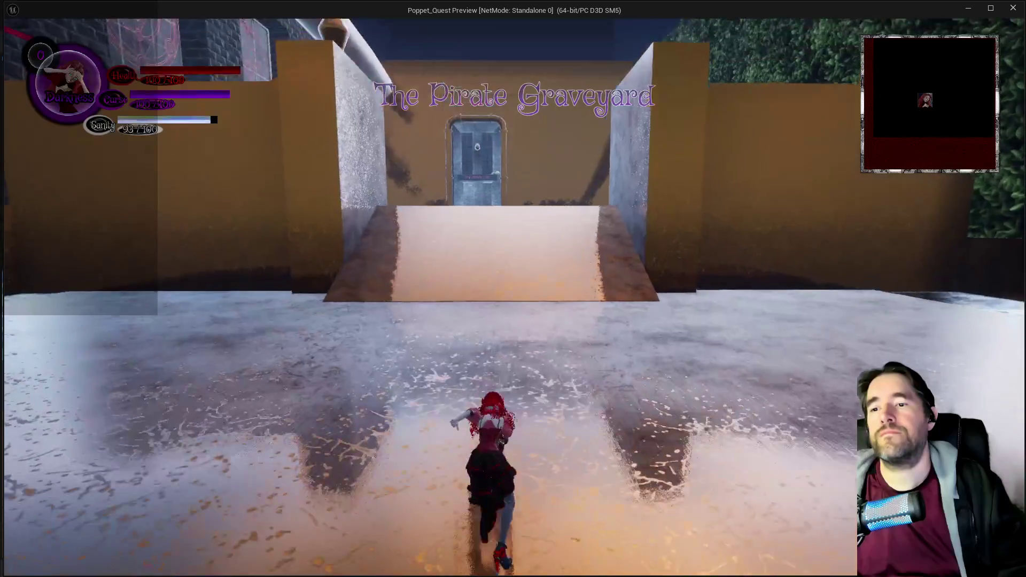
key(w)
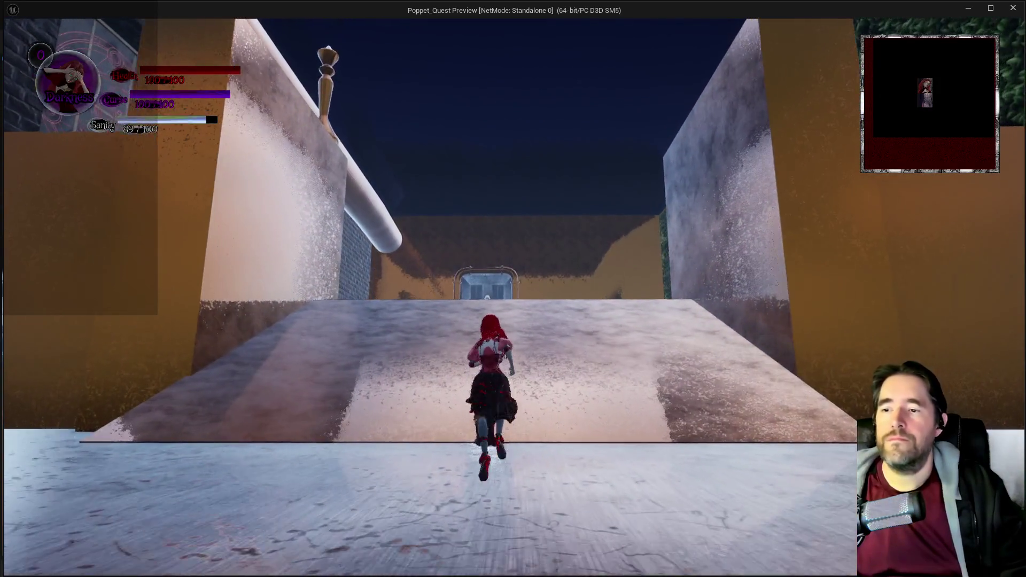
key(w)
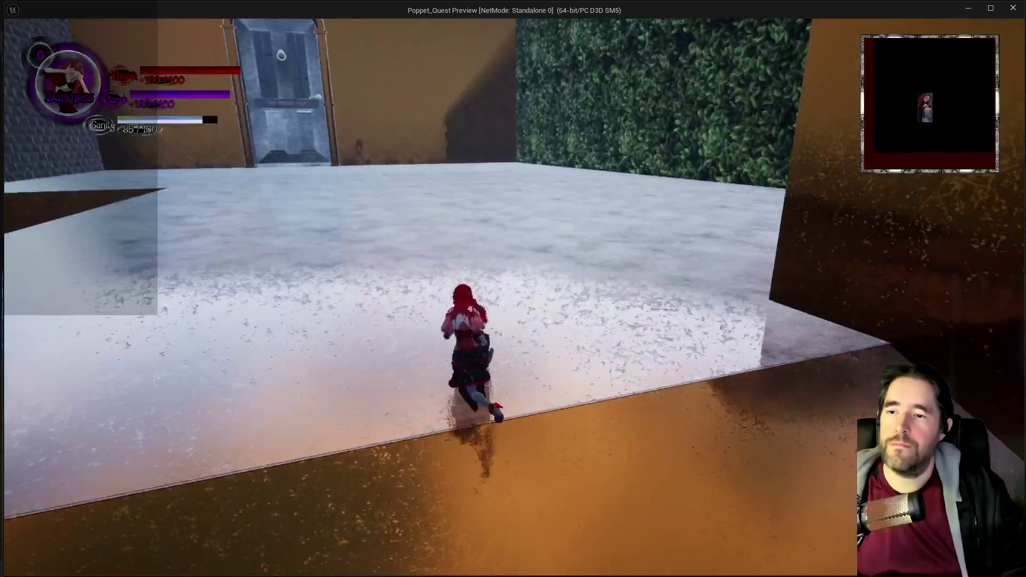
key(w)
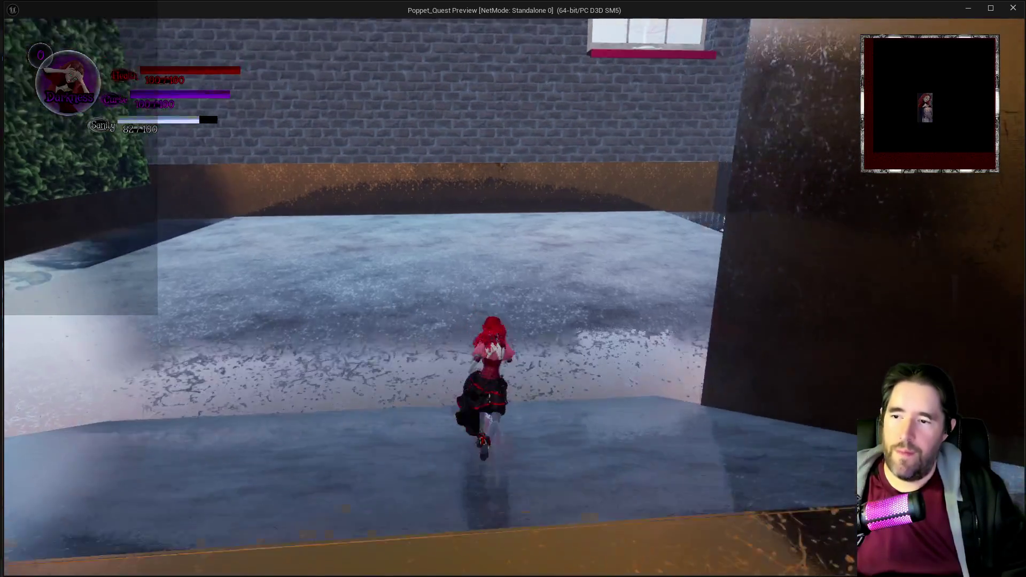
key(w)
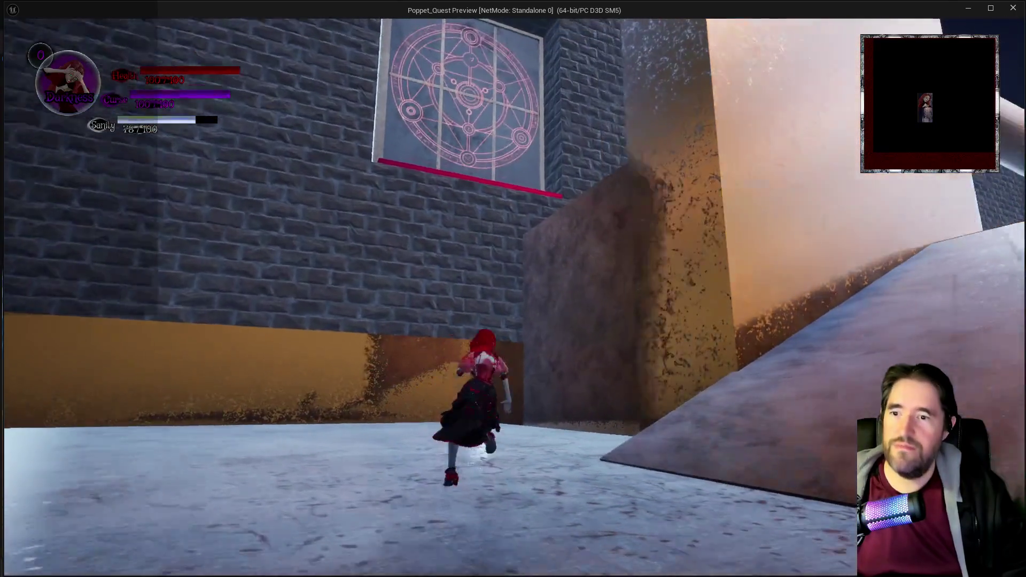
key(w)
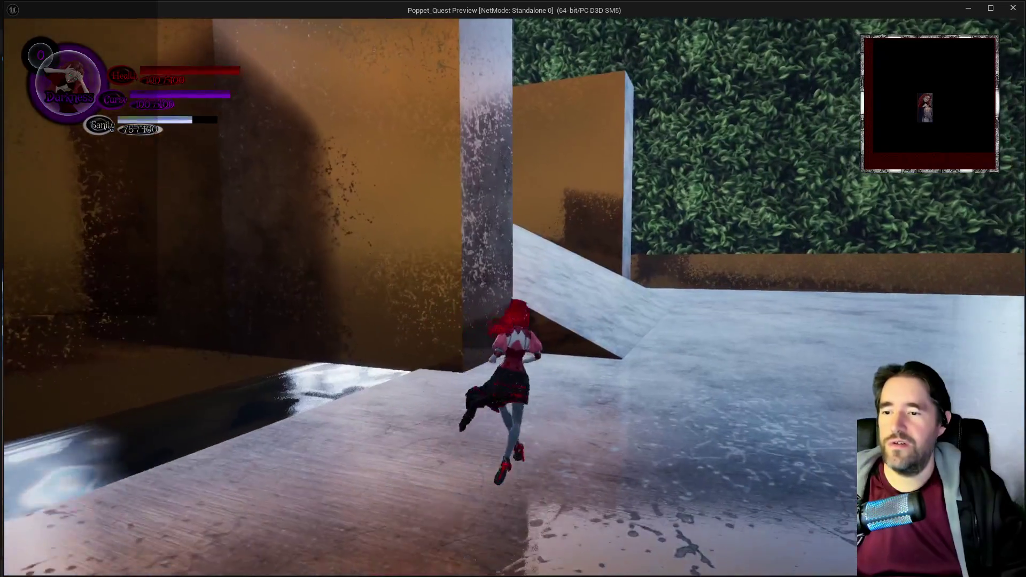
key(w)
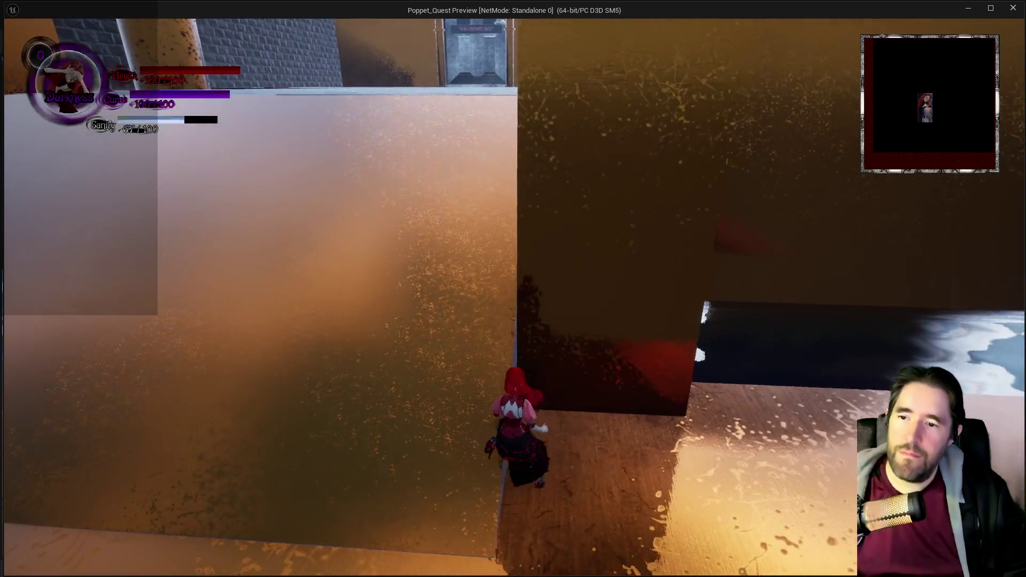
key(alt+Tab)
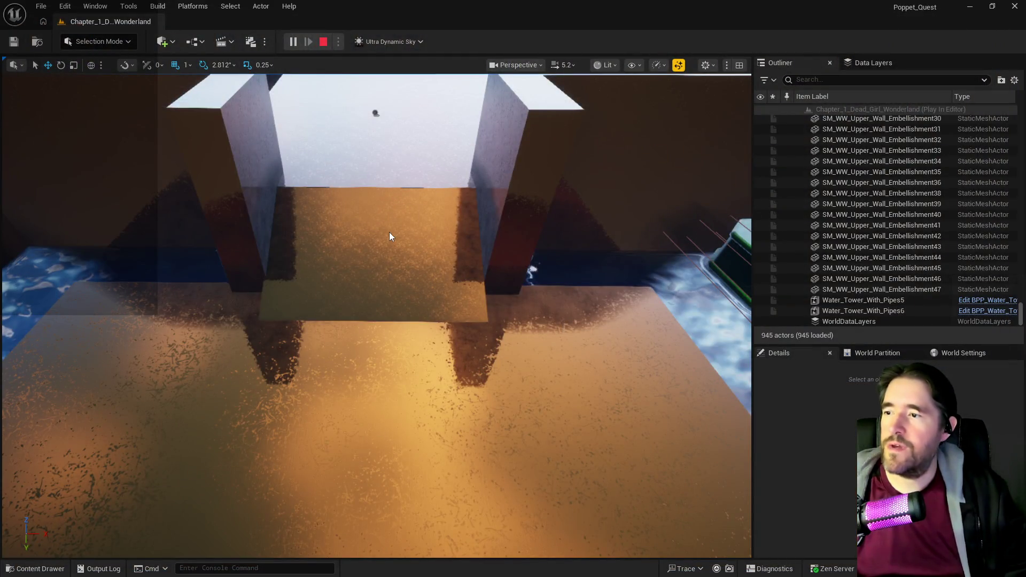
- Stop the playtest, nudge the box brush ramp slightly right along X, and save the level
key(Escape)
click(389, 236)
drag(414, 259, 415, 259)
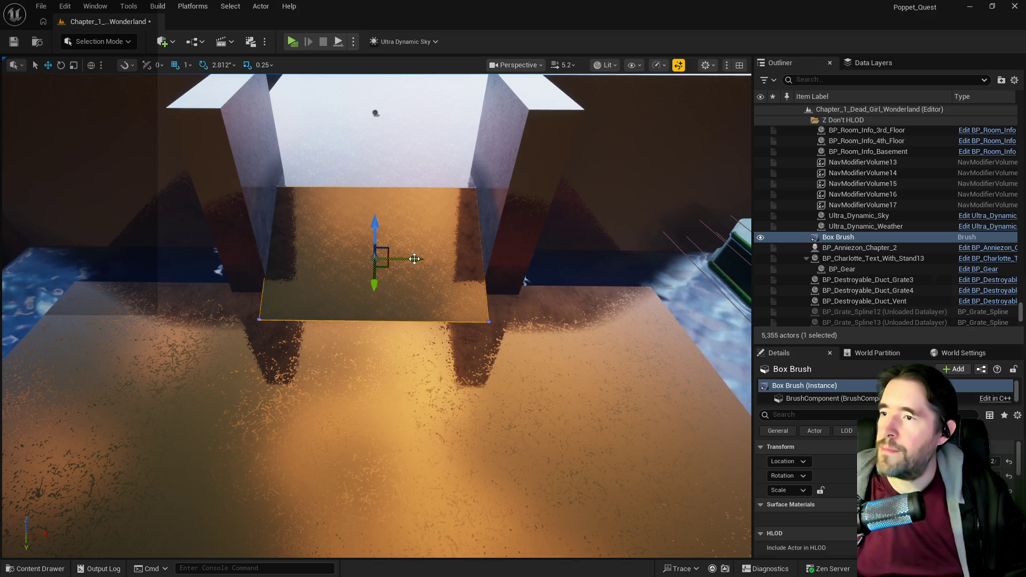
scroll(394, 258, up, 5)
key(a)
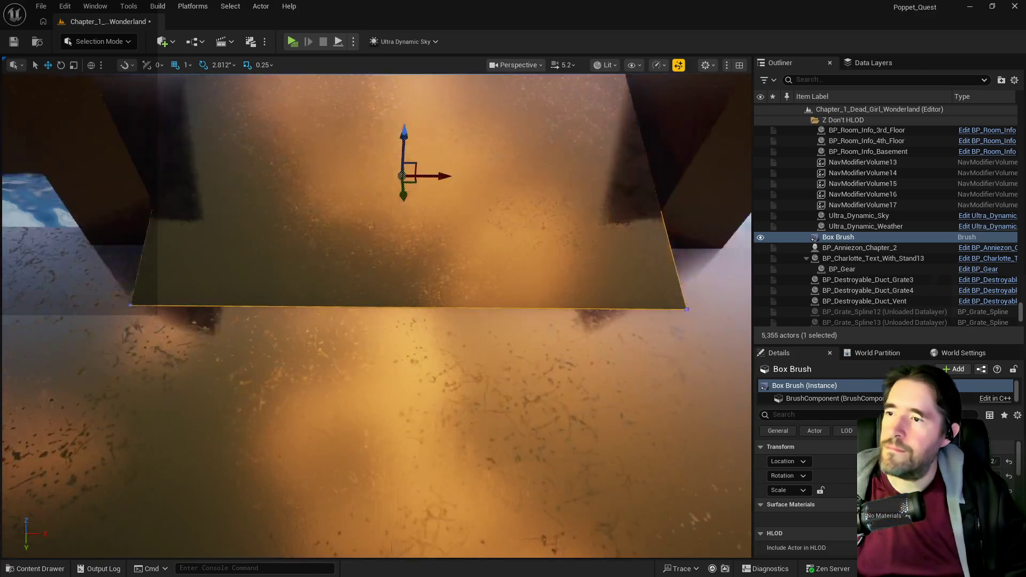
key(d)
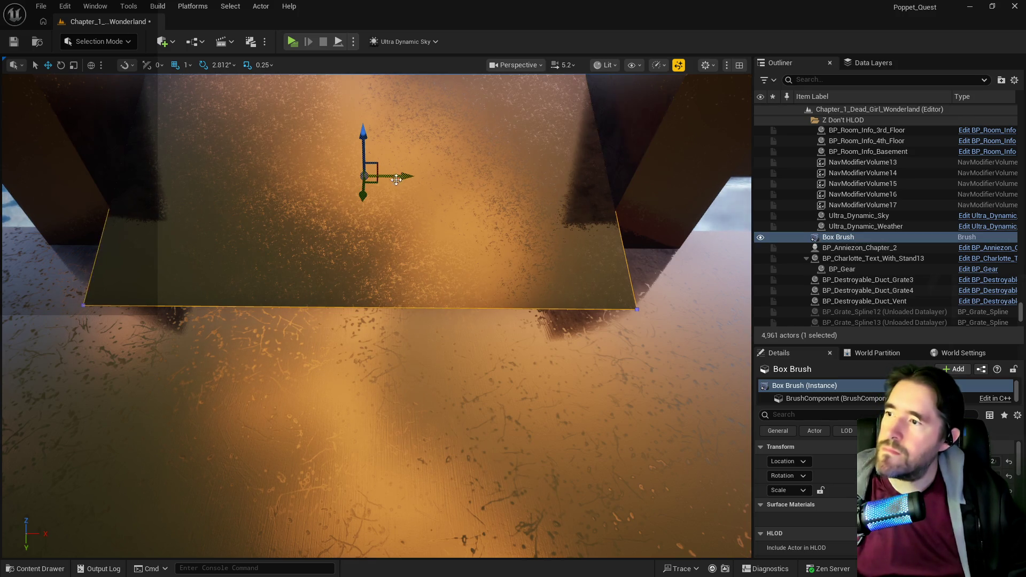
key(ctrl+s)
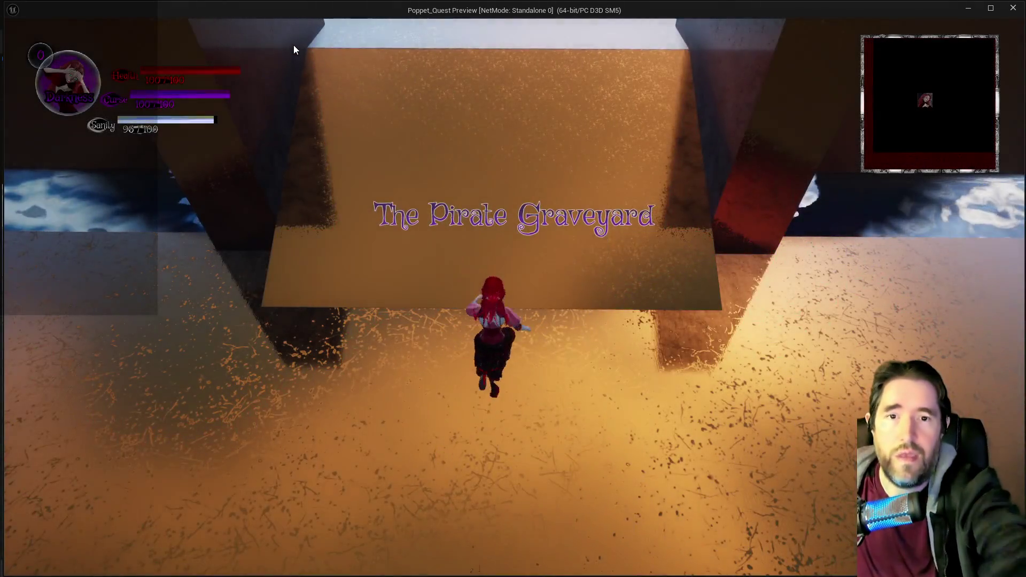
- Run the character forward up over the orange slab and off onto the white floor
click(293, 50)
key(w)
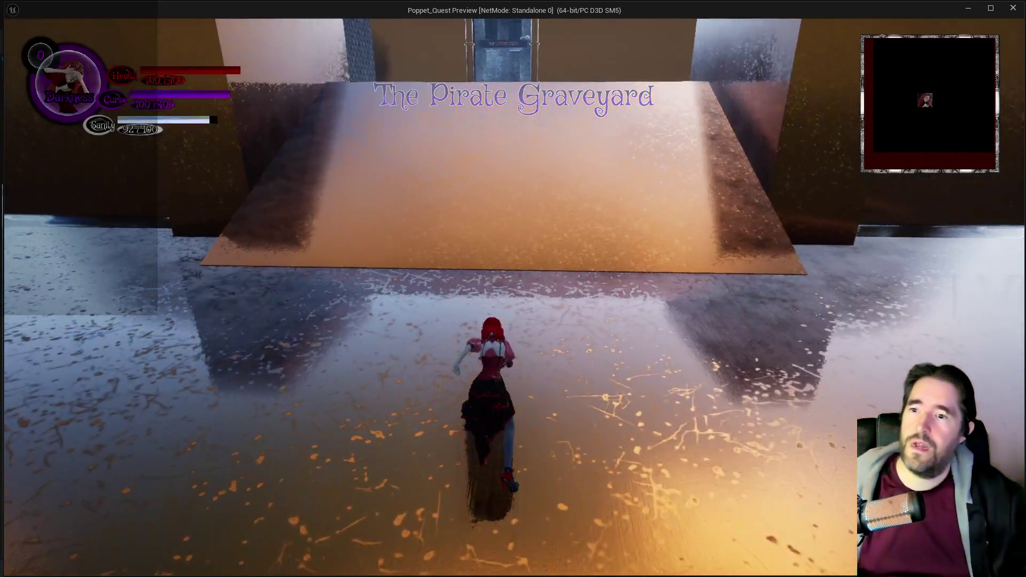
key(w)
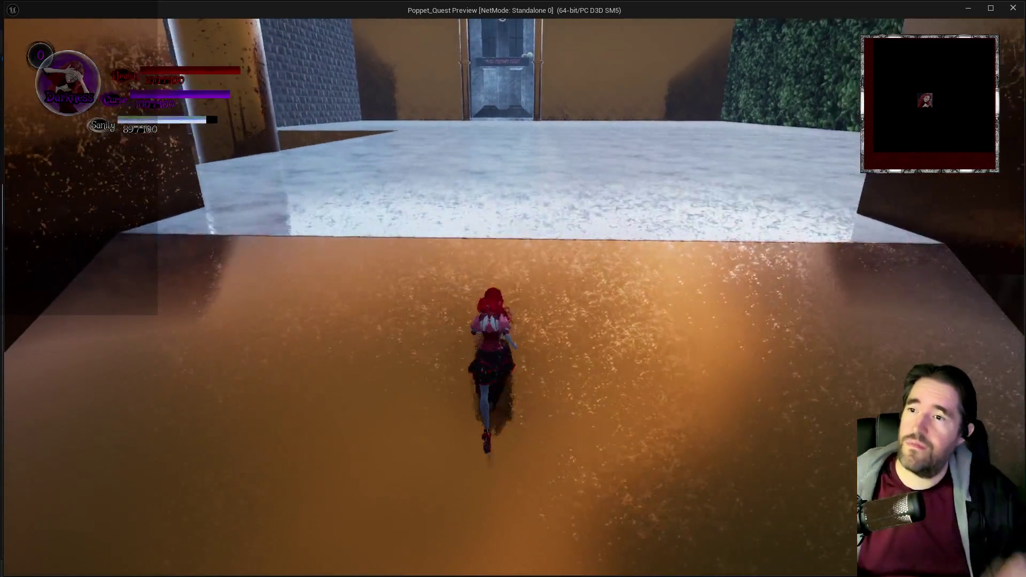
key(w)
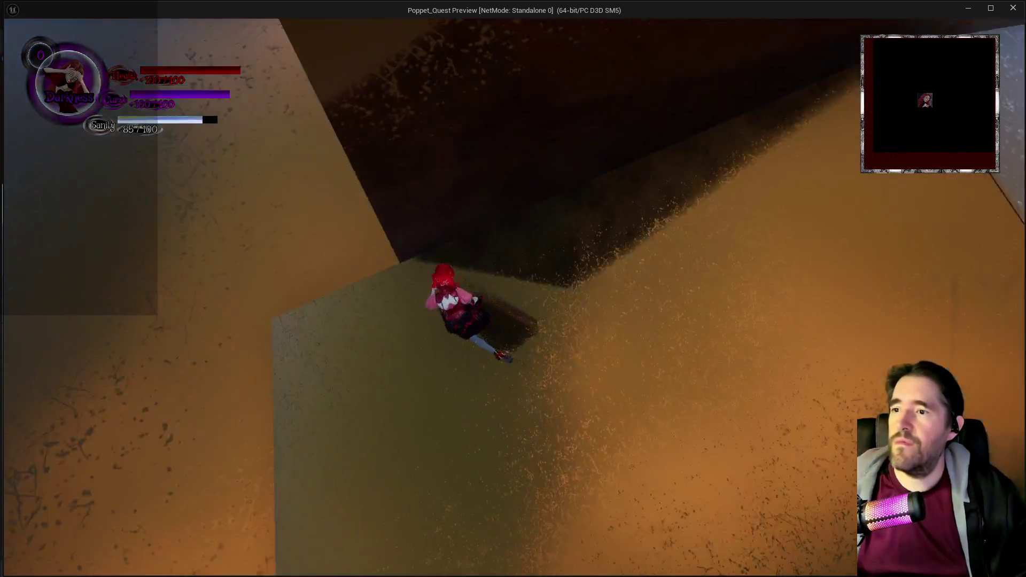
key(w)
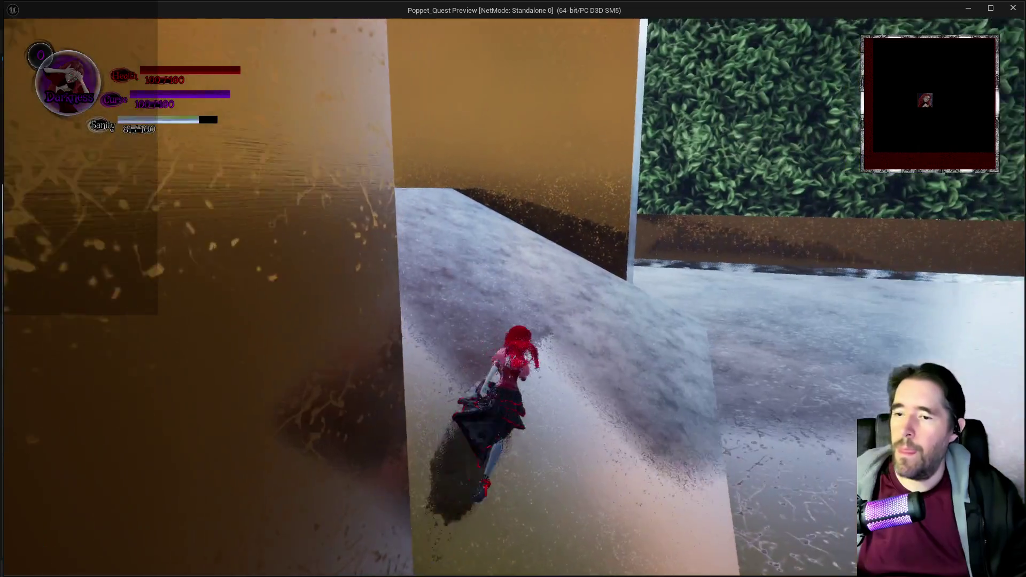
- Run back across the slab toward the brick wall, exit the preview, and reselect the ramp
key(w)
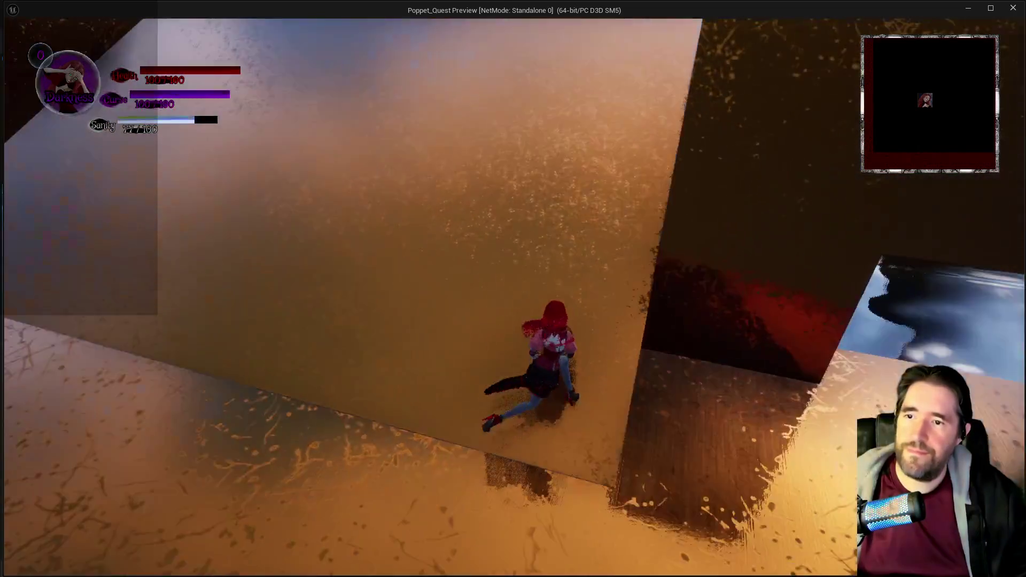
key(w)
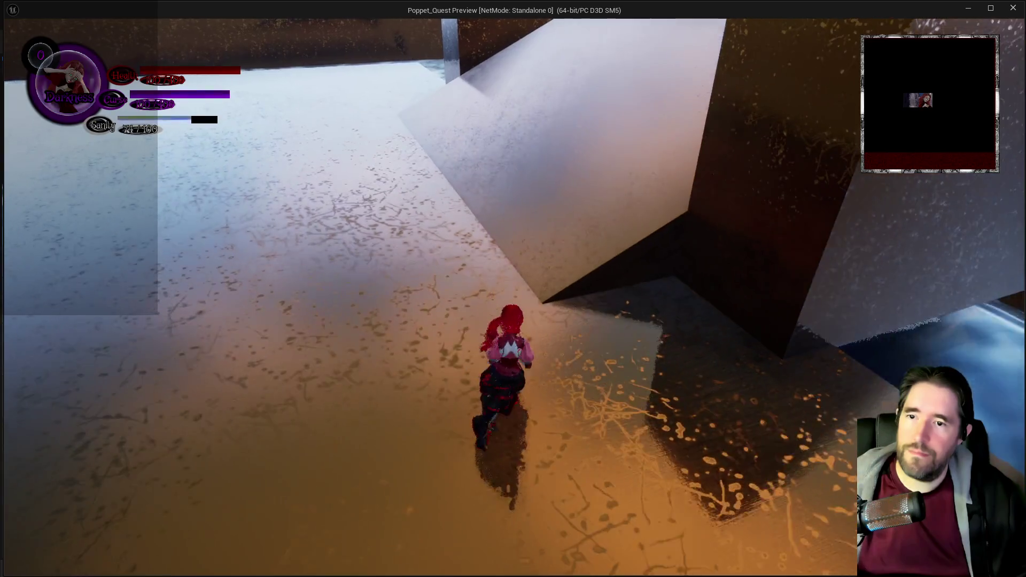
key(w)
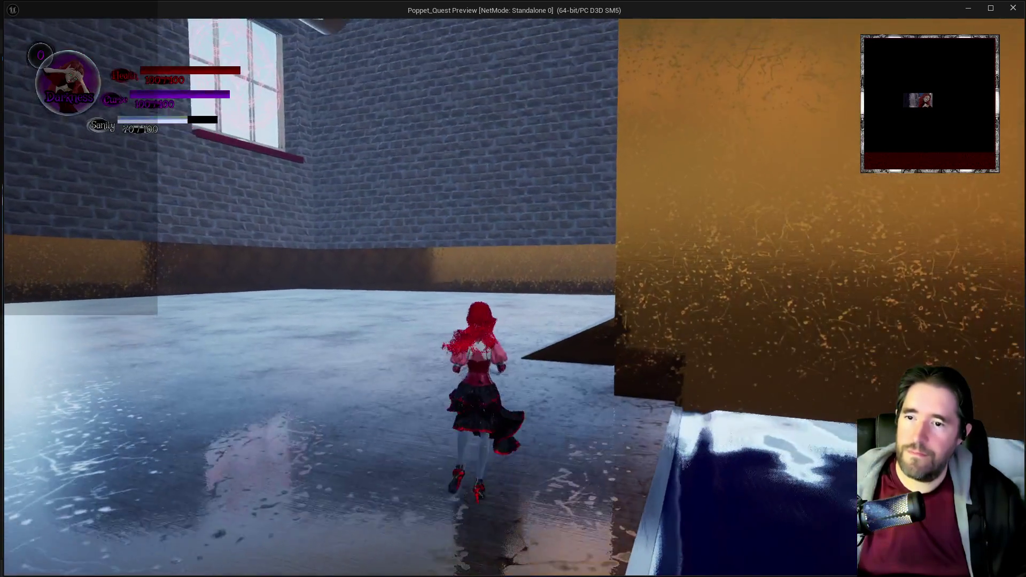
key(w)
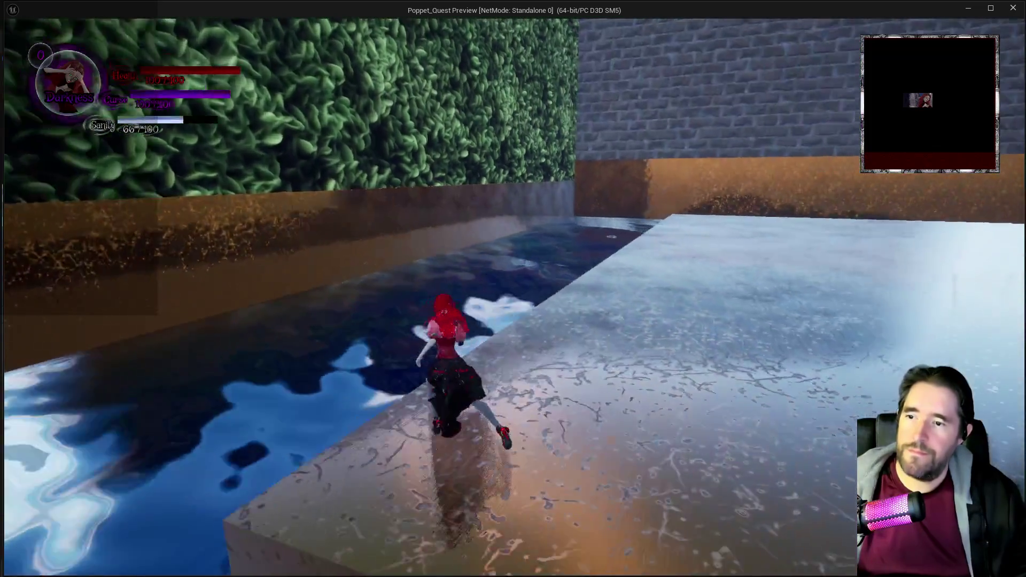
key(Escape)
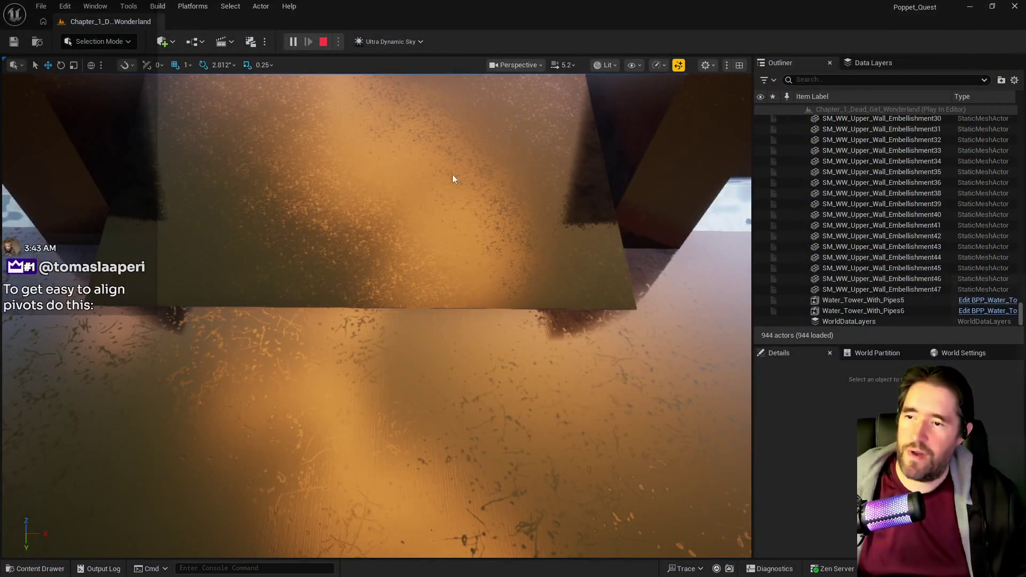
click(476, 283)
- Frame the ramp, check the Geometry Select surface options, then right-click SM_Pirate_Graveyard_Boss_Floor3
key(f)
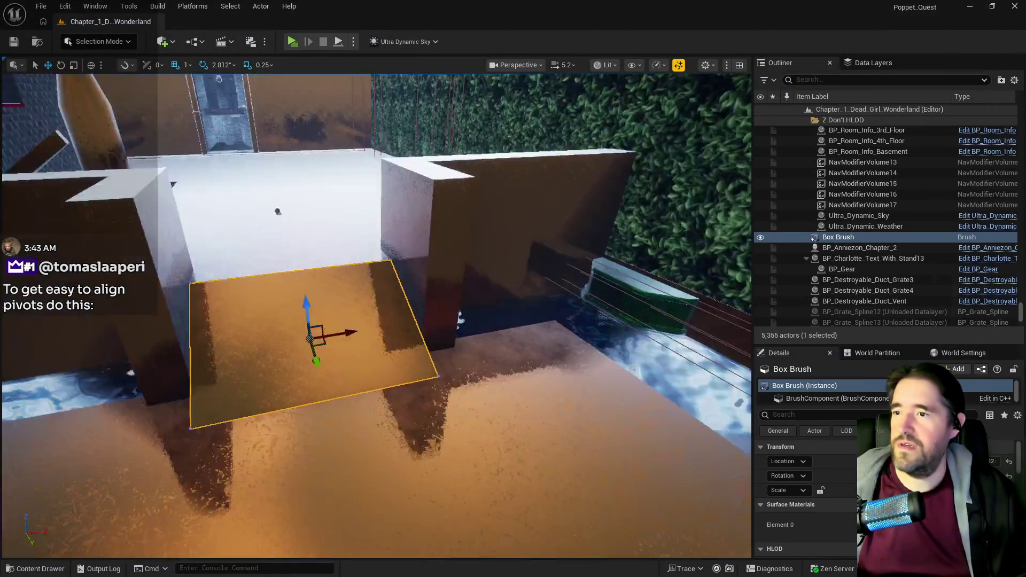
scroll(816, 519, down, 3)
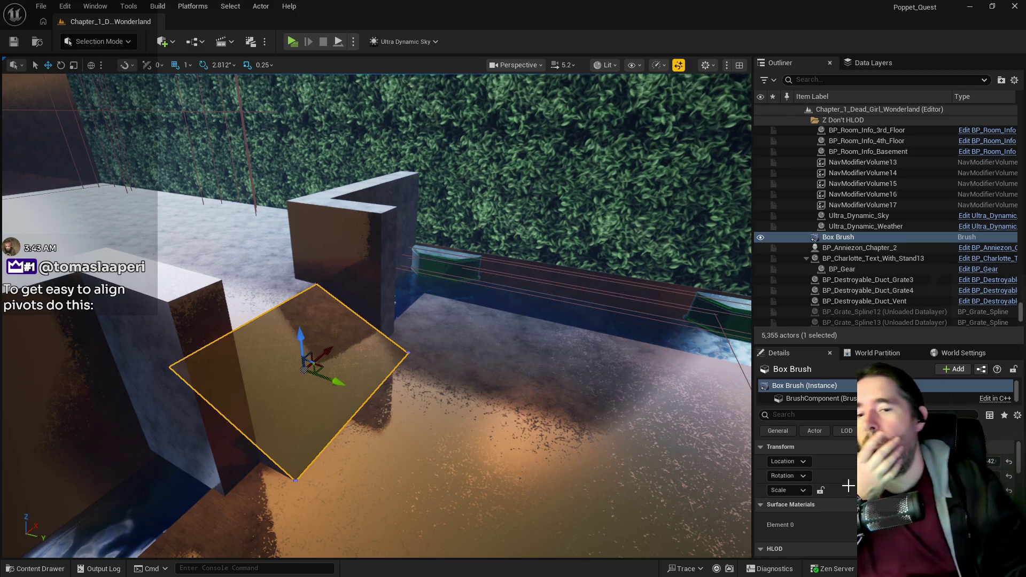
click(784, 520)
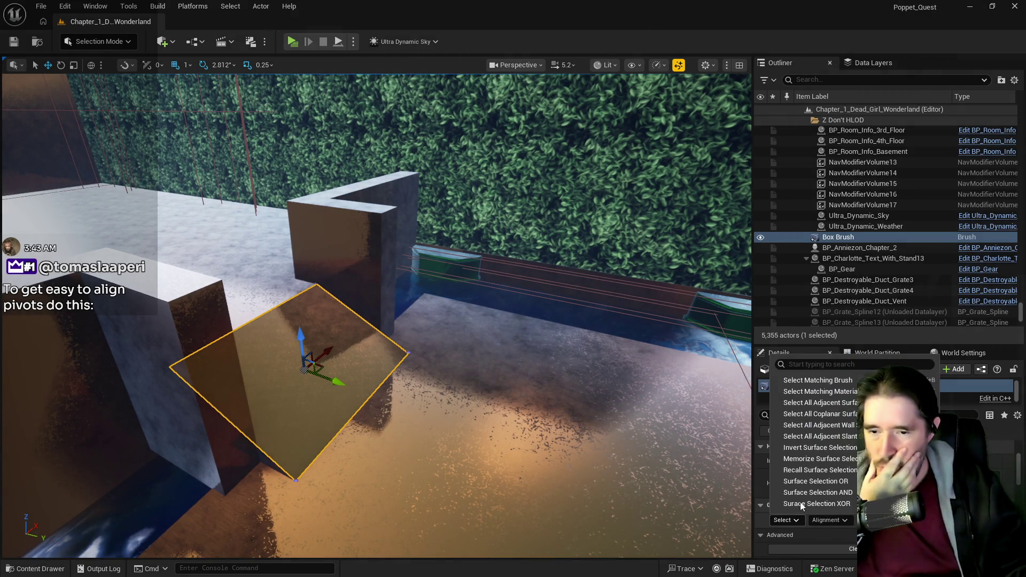
click(818, 404)
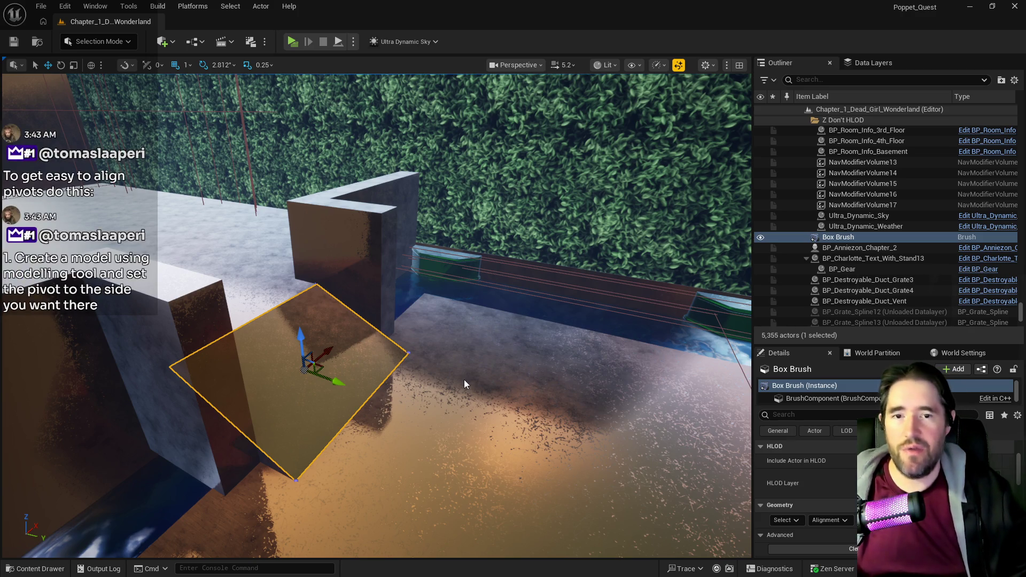
right_click(818, 407)
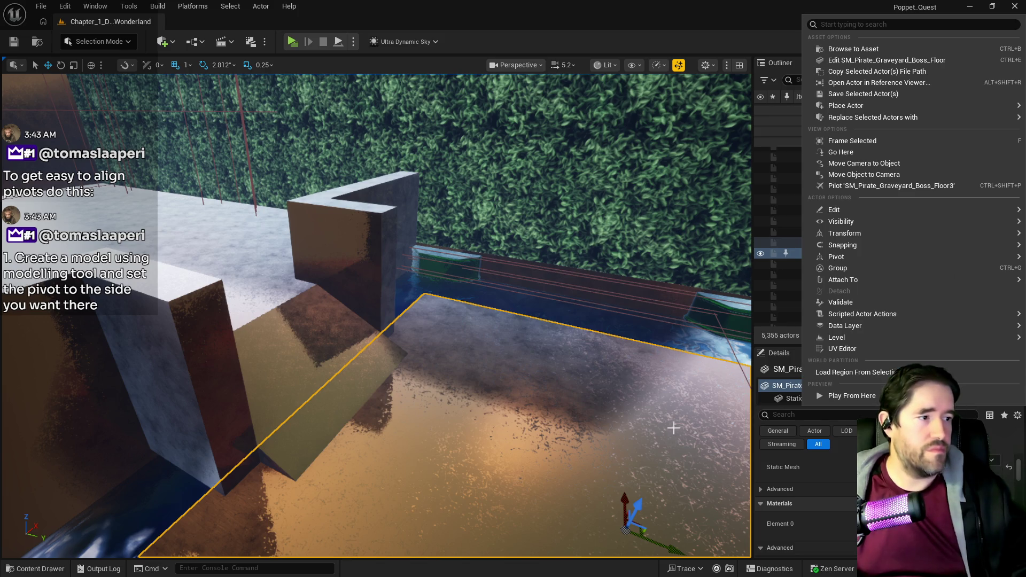
click(669, 408)
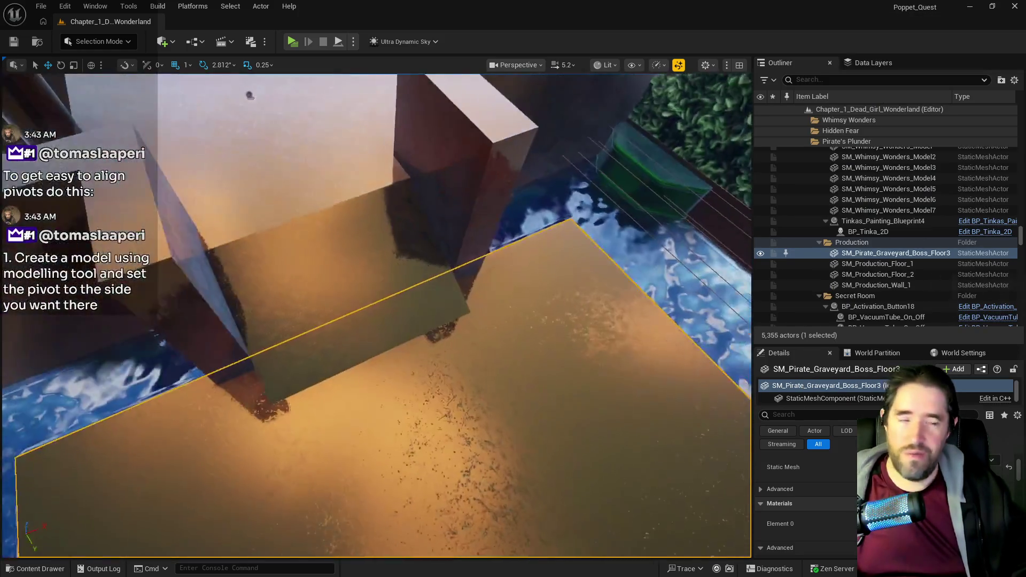
drag(403, 291, 403, 291)
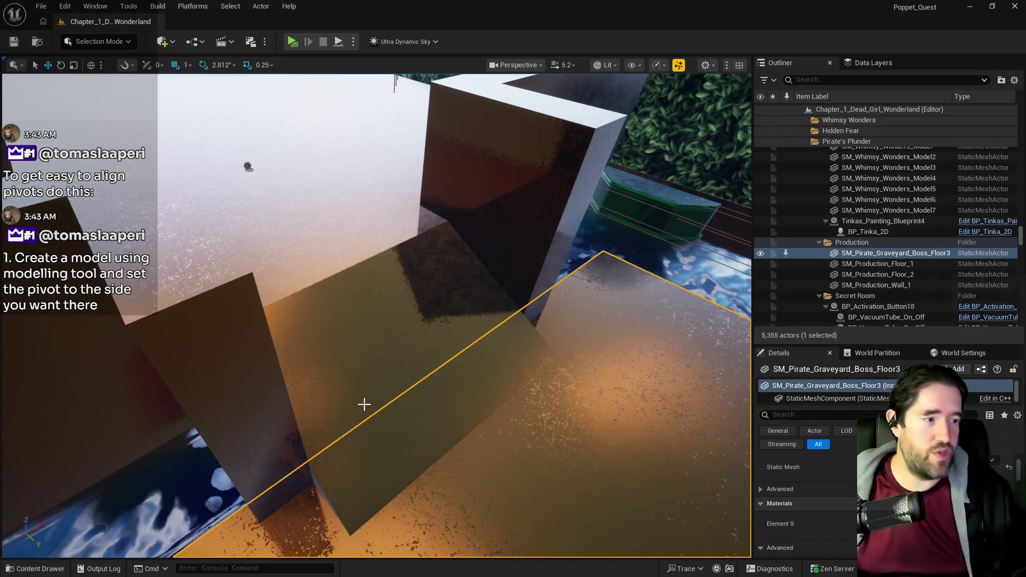
click(338, 398)
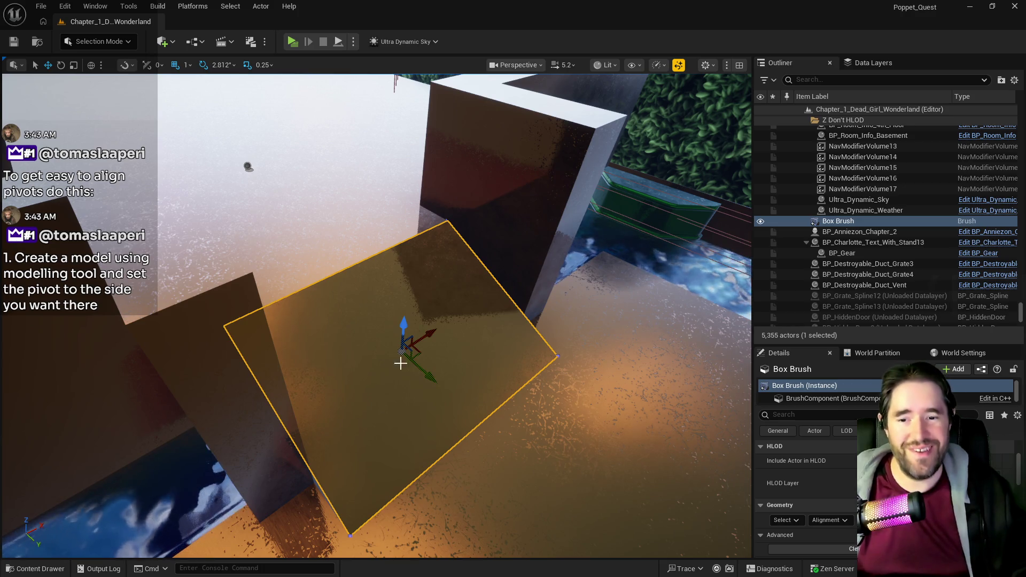
click(784, 520)
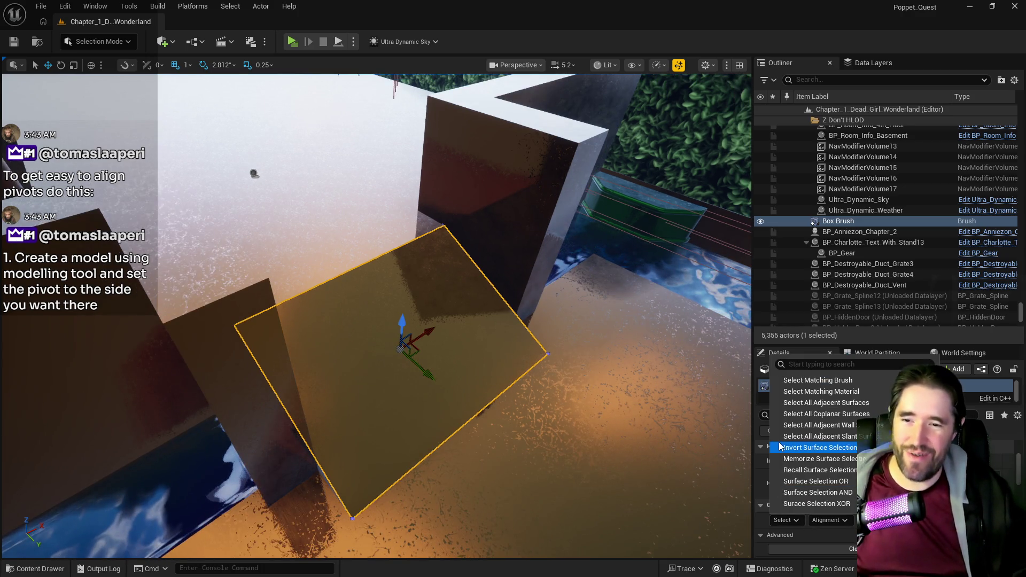
click(798, 405)
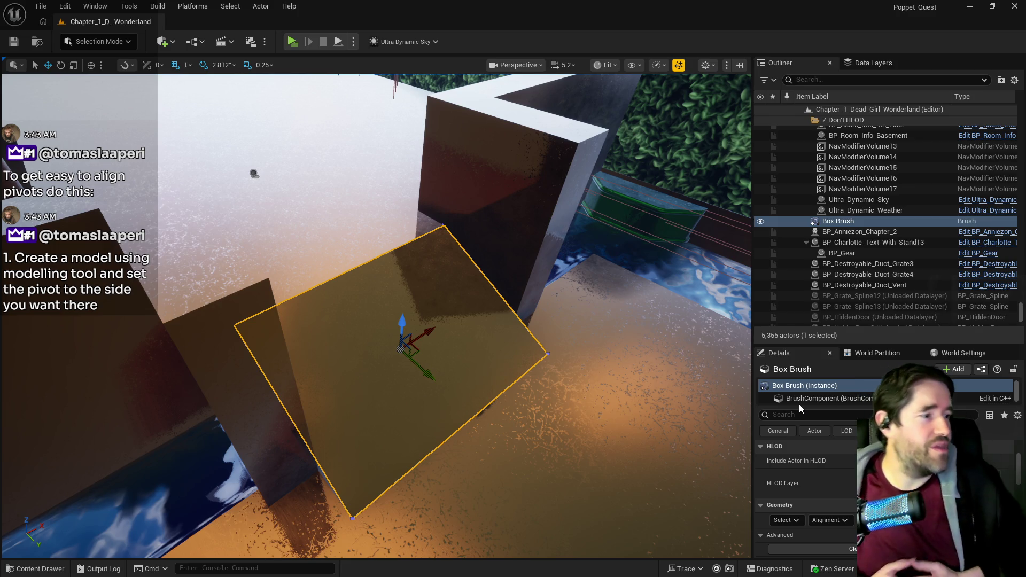
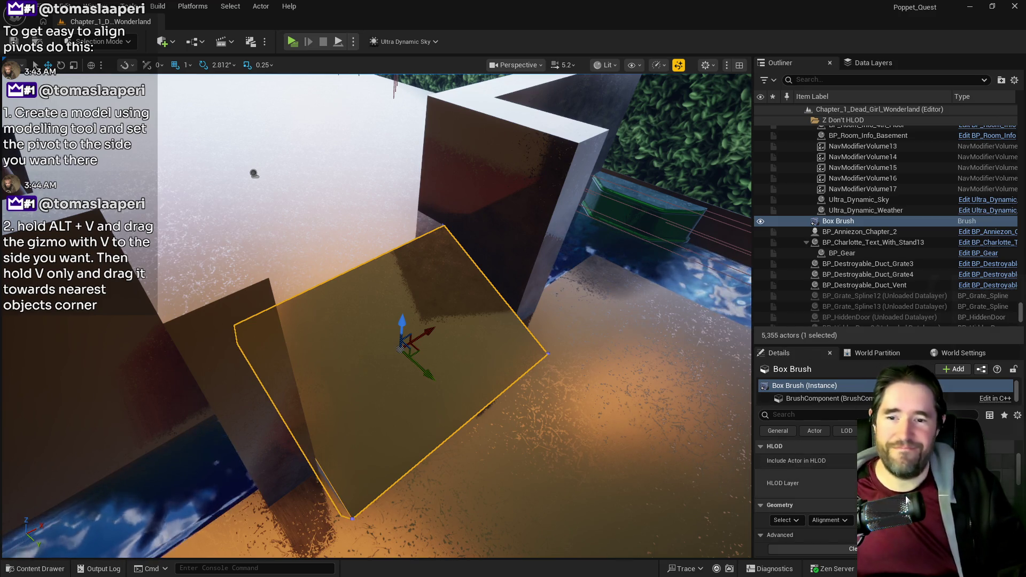
- Enter 10 in the box brush's Surface Properties Scale U field and view the slab close up
scroll(834, 491, down, 8)
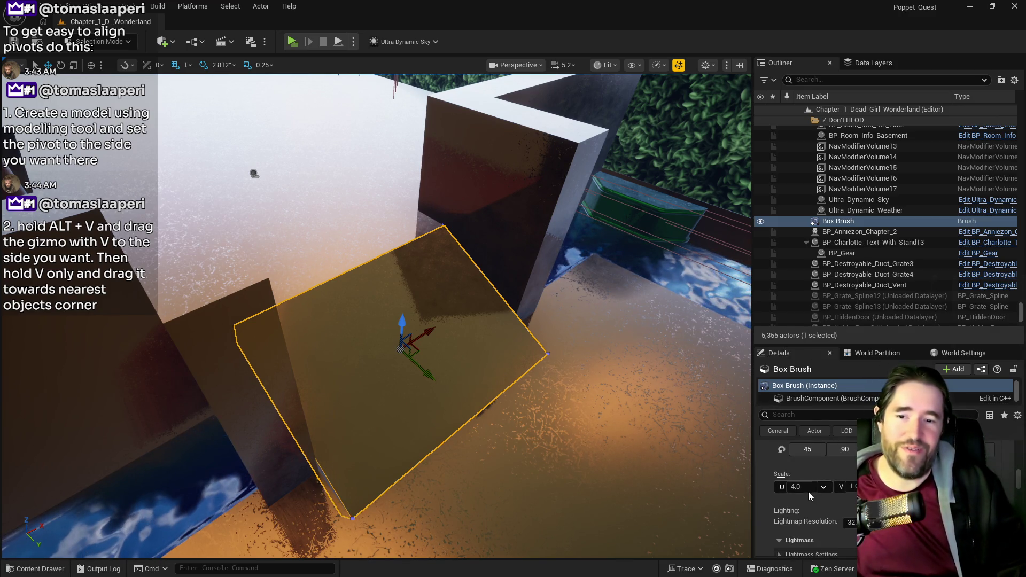
click(784, 487)
text(10)
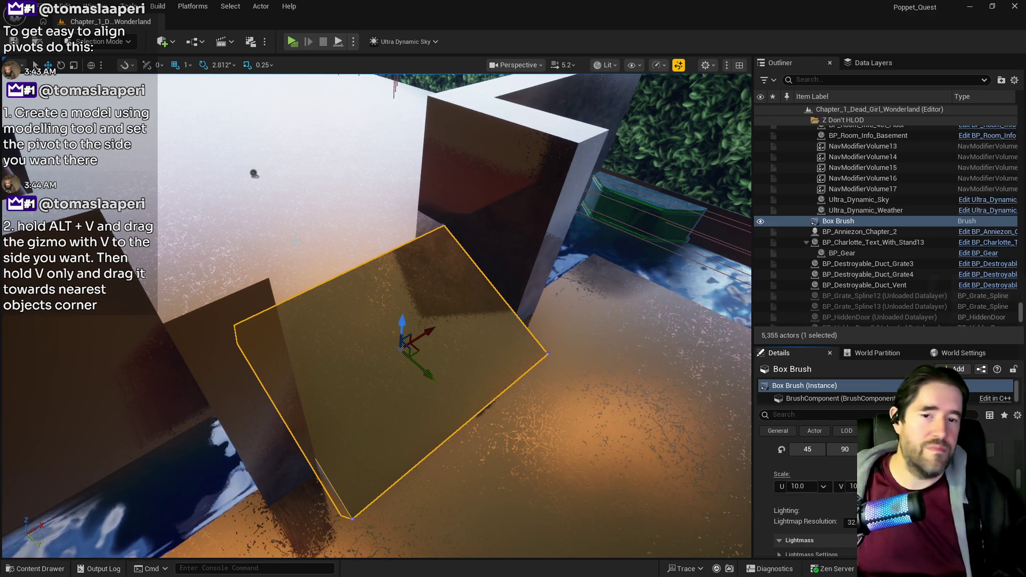
drag(365, 383, 380, 360)
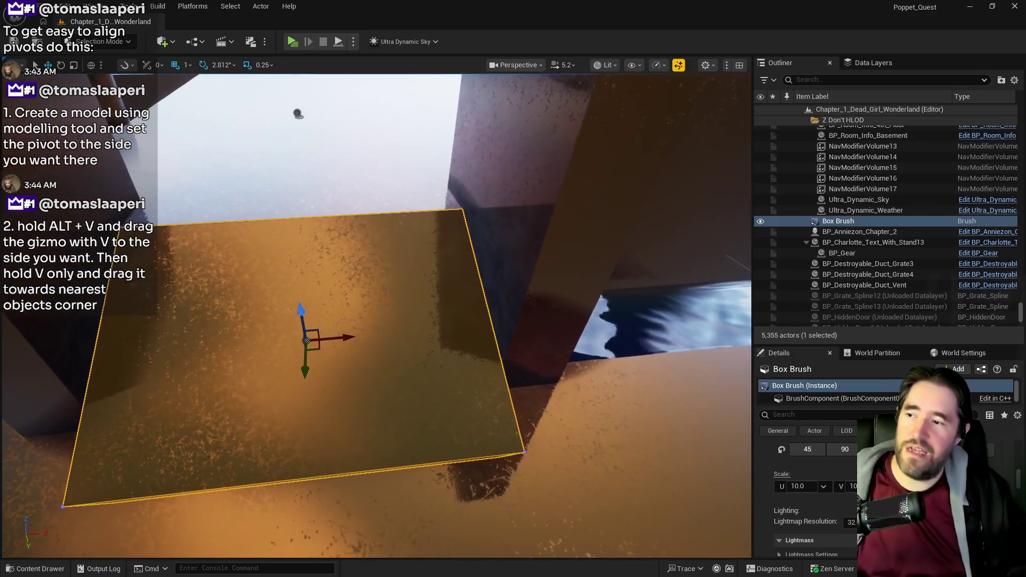
scroll(477, 361, down, 5)
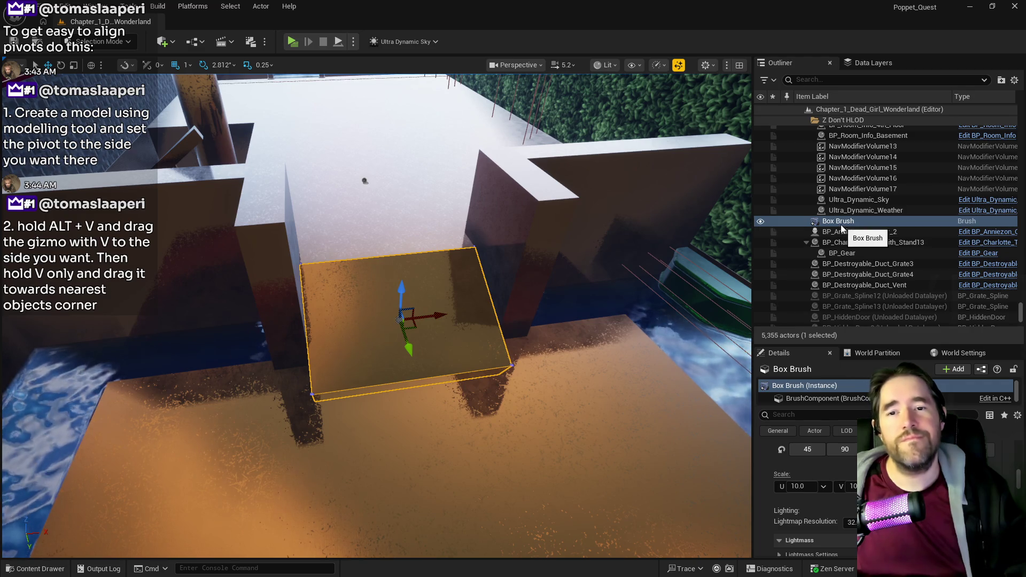
scroll(807, 497, up, 5)
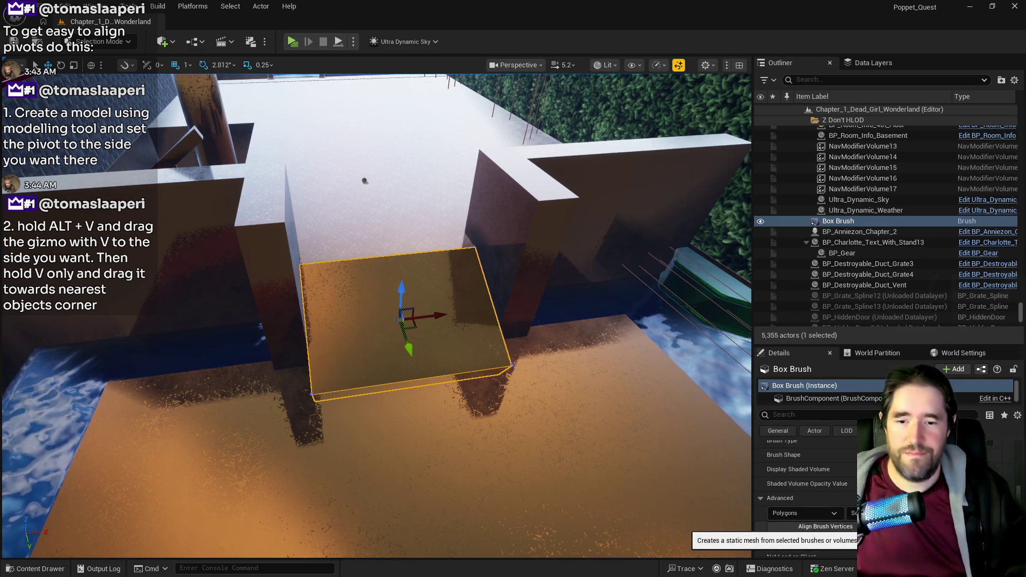
- Convert the box brush into static mesh SM_Production_Ramp in the Production folder
click(785, 542)
scroll(444, 278, down, 5)
scroll(444, 303, down, 5)
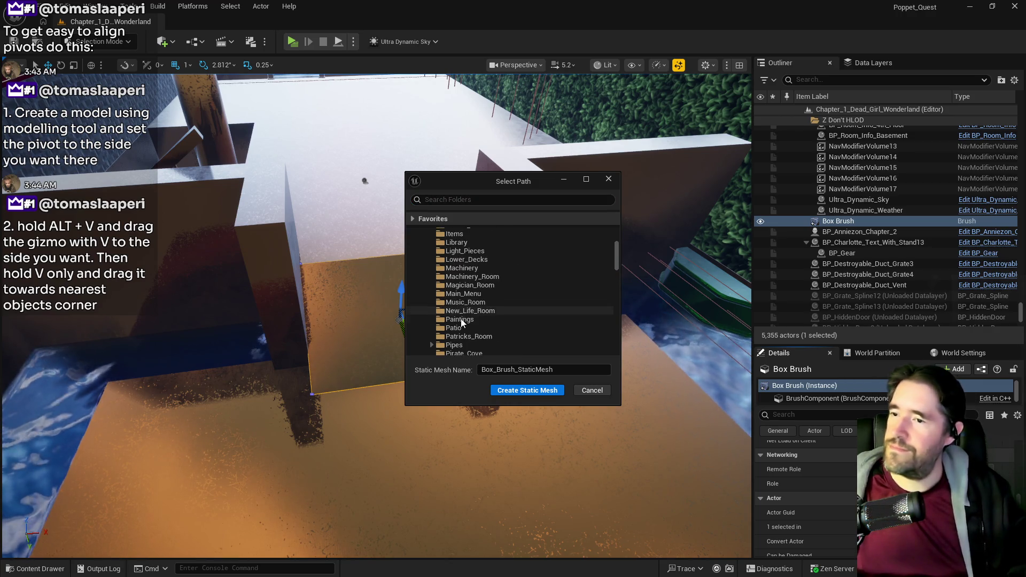
click(465, 328)
click(545, 369)
text(SM_Production_Ramp)
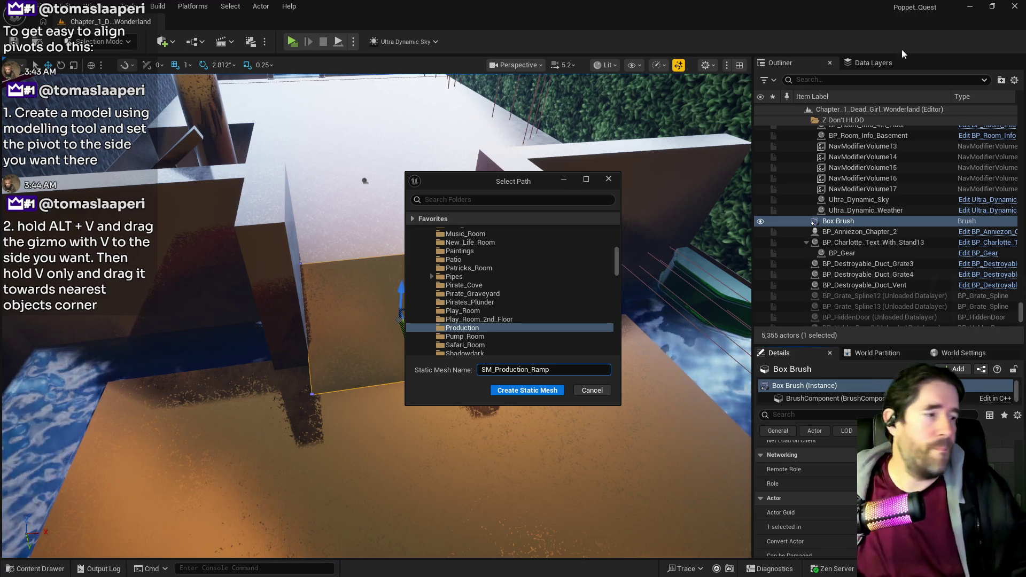
click(526, 390)
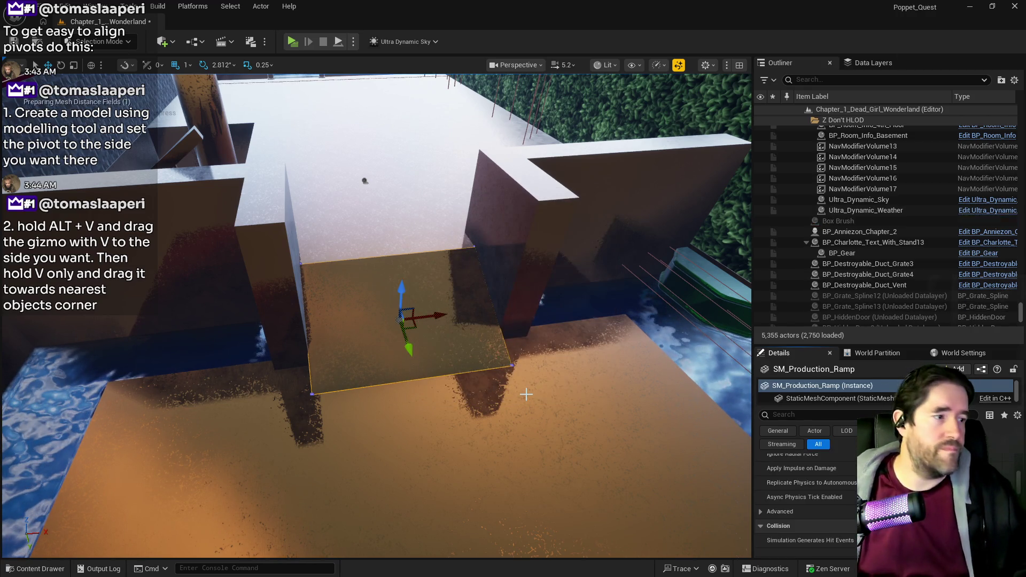
drag(588, 312, 368, 275)
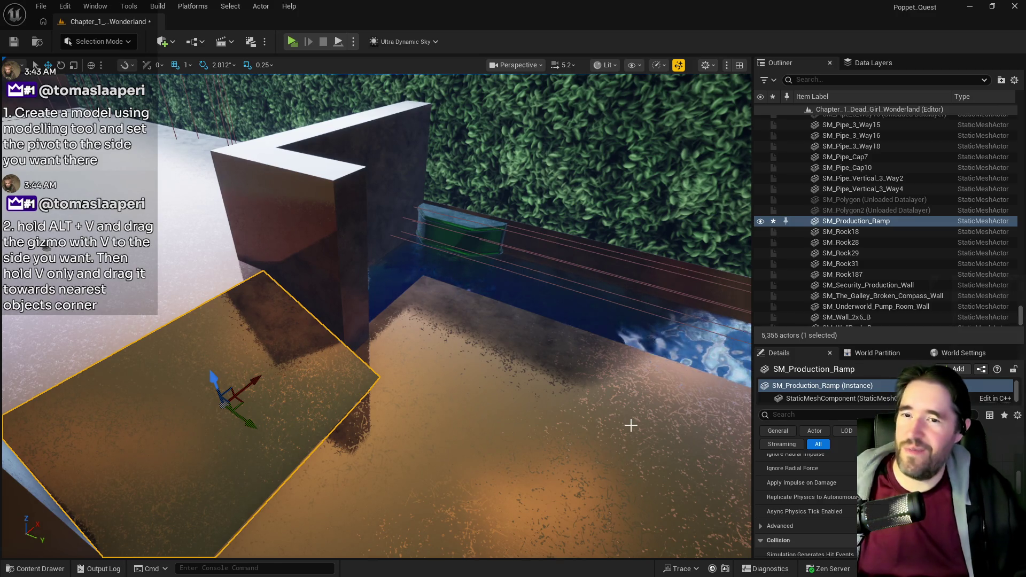
- Frame the ramp and check the data layer list before returning to the Outliner
key(f)
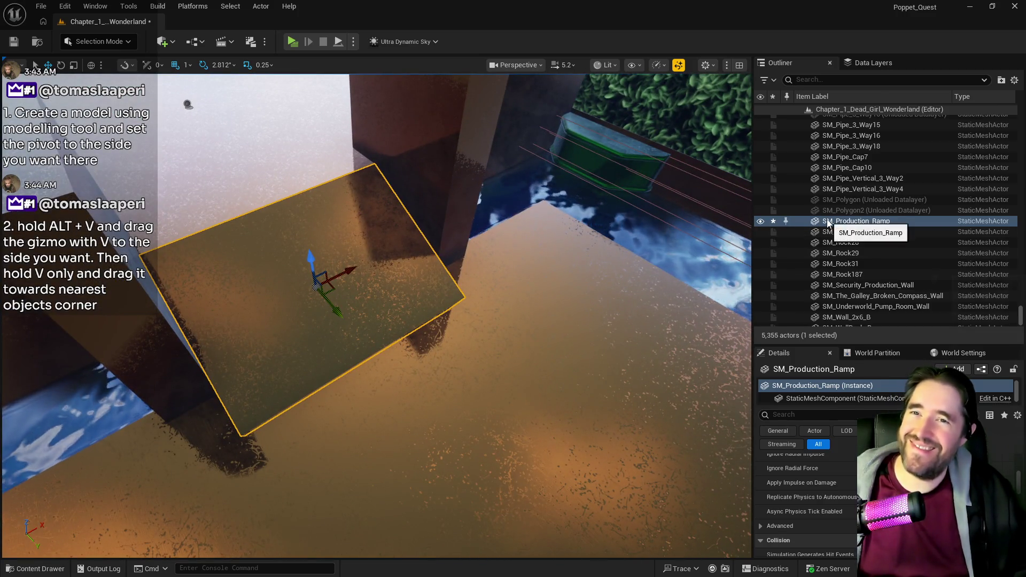
click(871, 63)
right_click(827, 155)
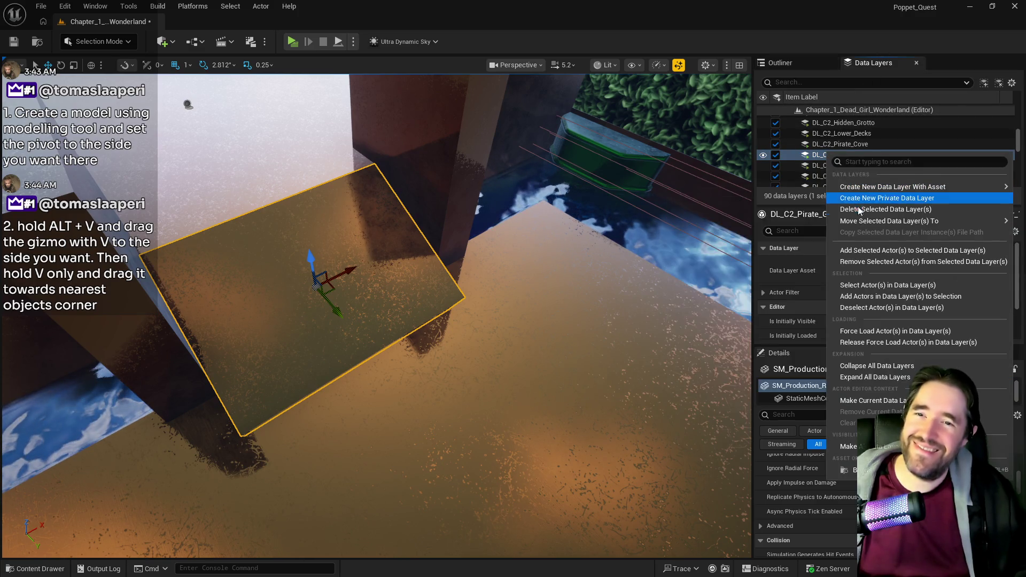
click(854, 250)
click(790, 60)
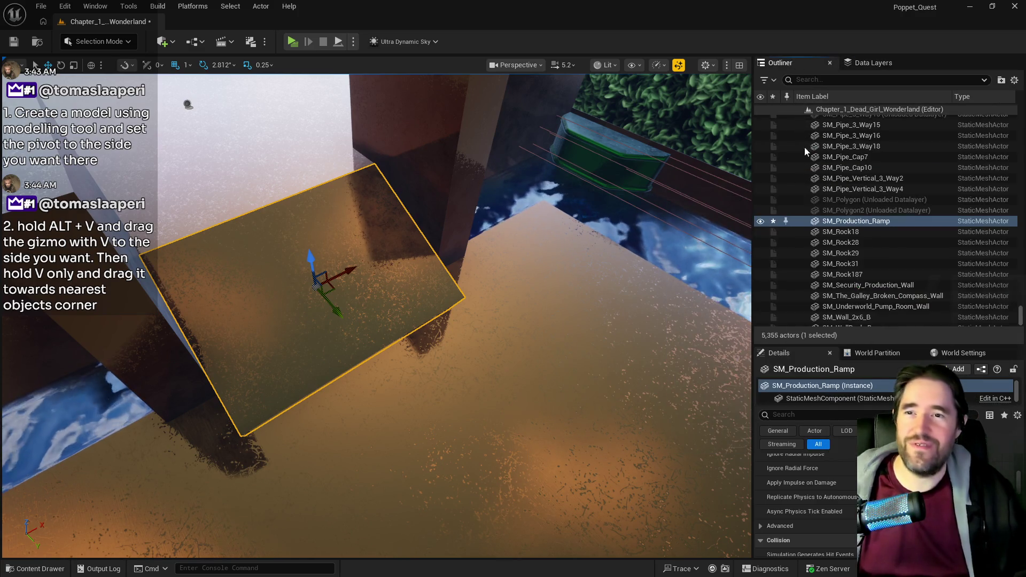
- Move the ramp actor into the Pirate Graveyard folder, searching 'pir' in Move To
right_click(828, 220)
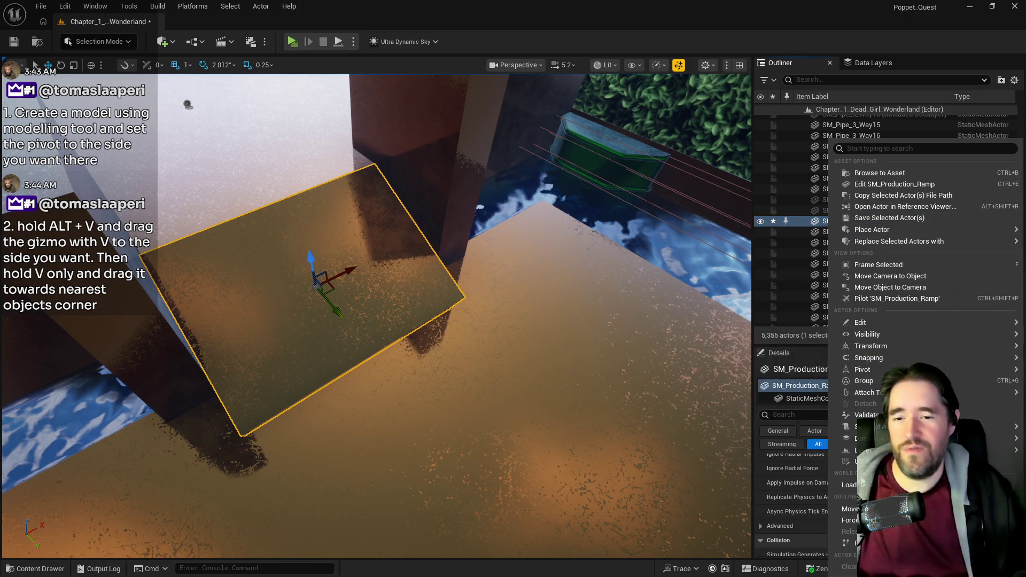
mouse_move(856, 509)
text(pir)
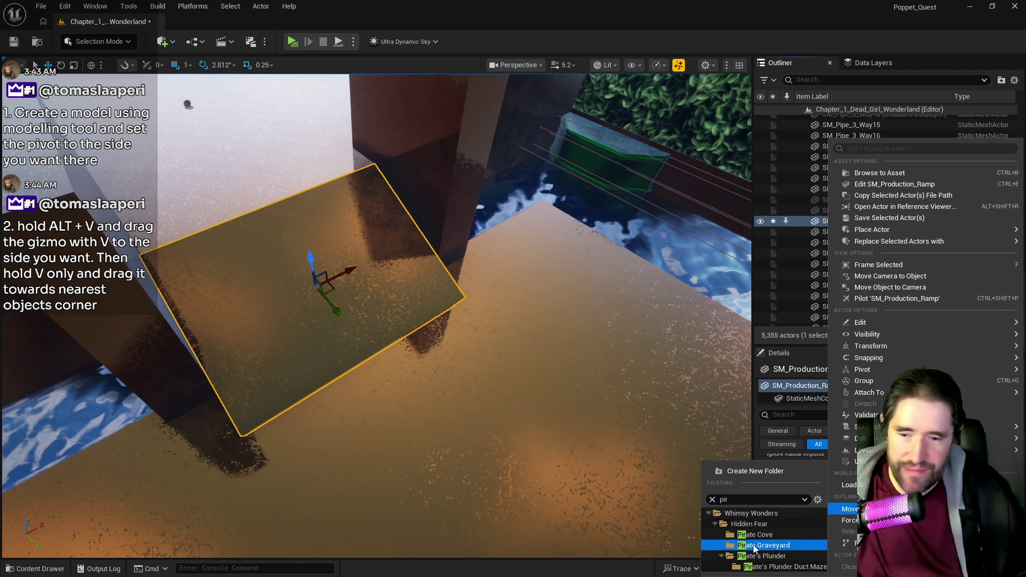
click(754, 545)
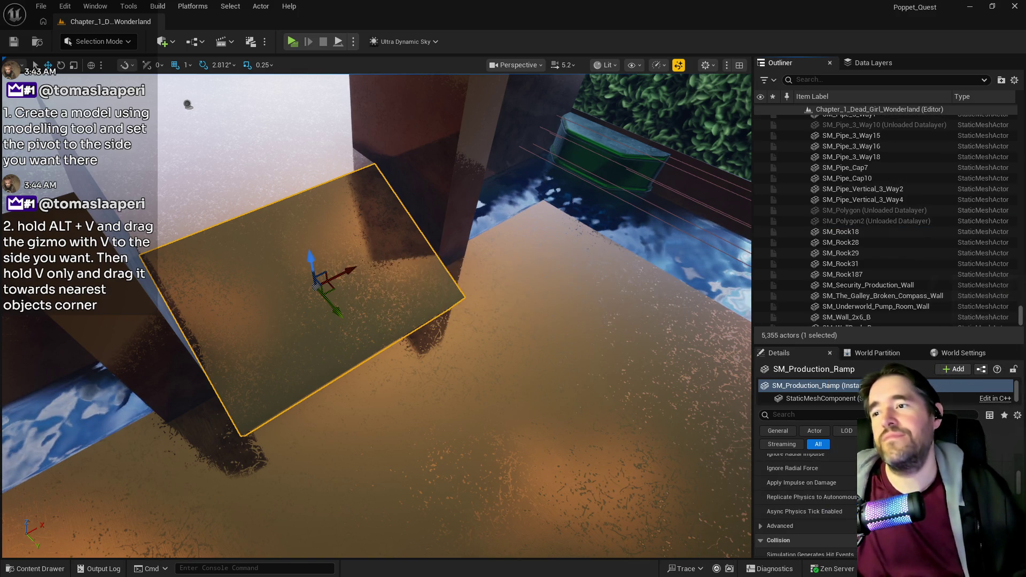
key(f)
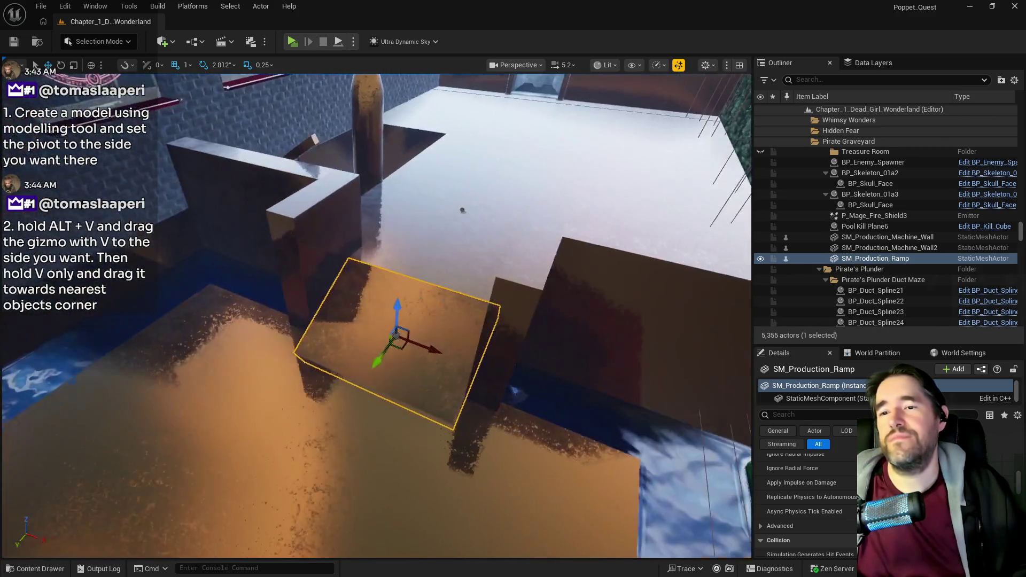
- Open SM_Production_Ramp in the Static Mesh Editor and add Box Simplified Collision
right_click(855, 264)
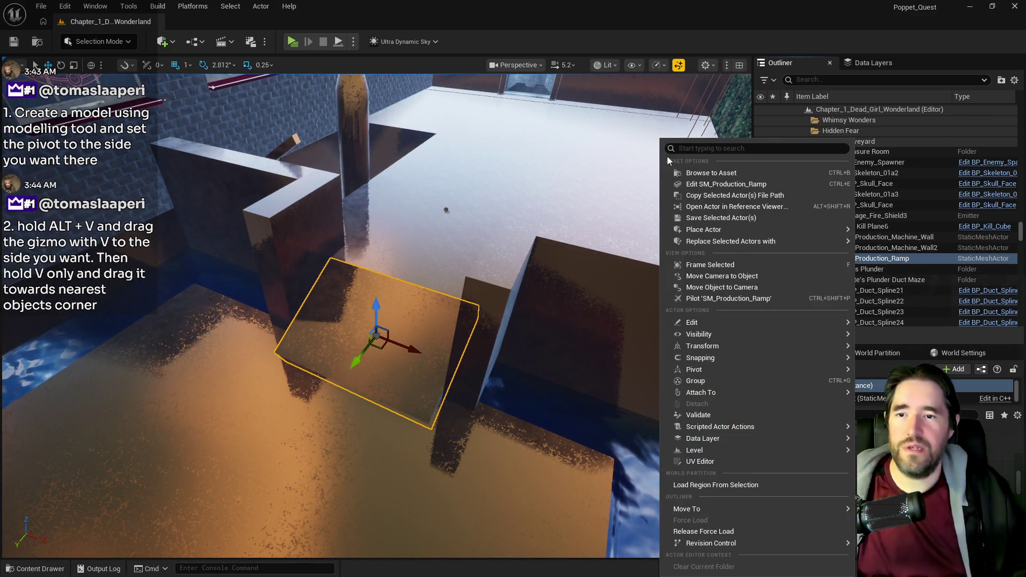
click(699, 184)
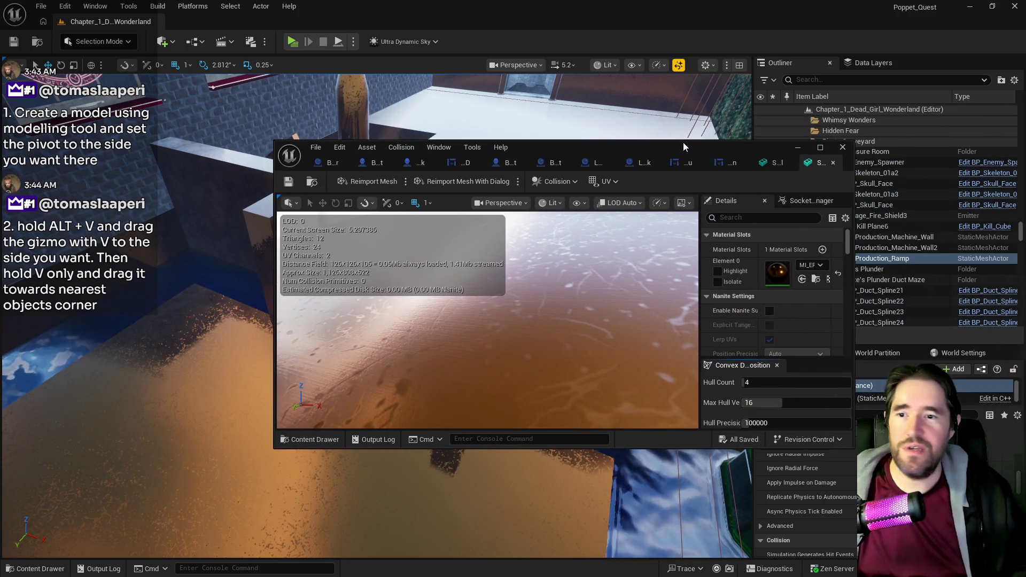
double_click(683, 143)
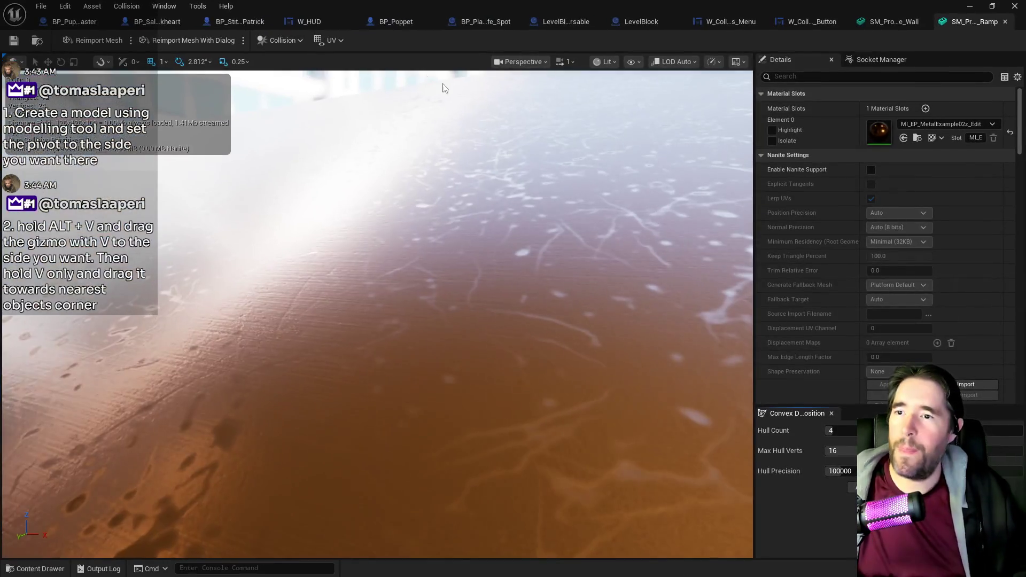
click(282, 38)
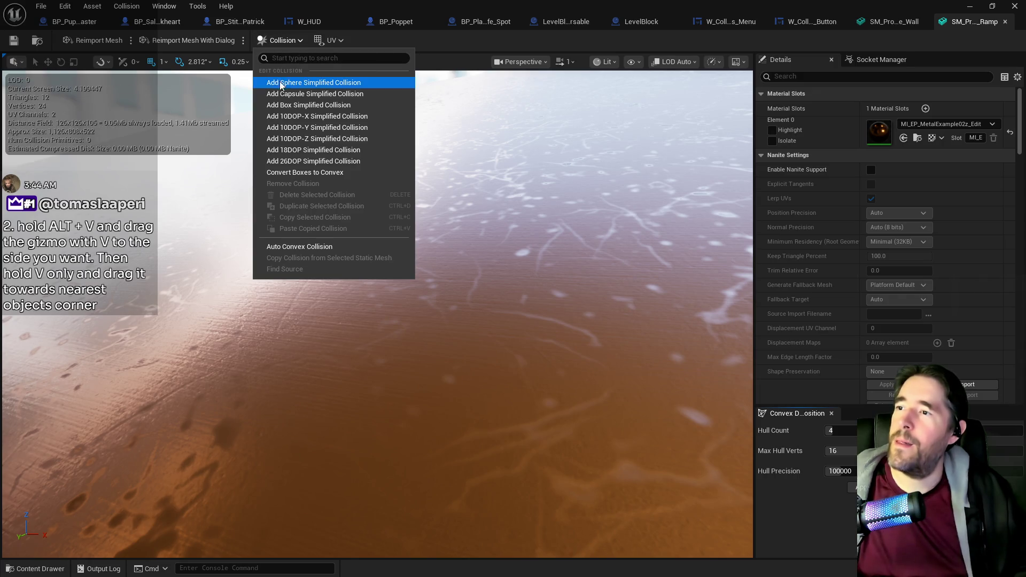
click(276, 107)
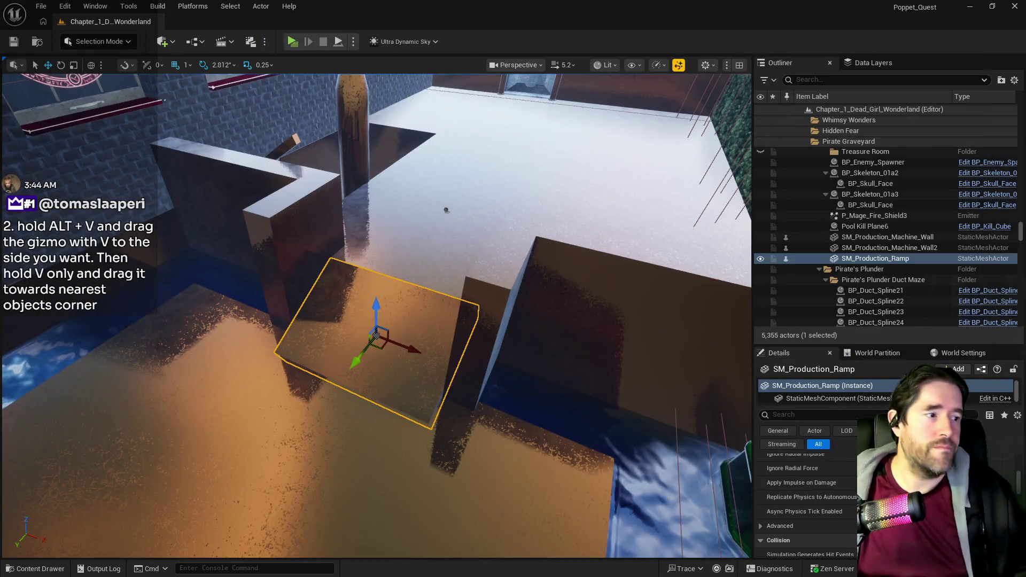
mouse_move(528, 321)
mouse_down()
mouse_move(286, 396)
mouse_move(516, 330)
mouse_move(298, 368)
mouse_move(265, 297)
mouse_move(359, 366)
mouse_move(476, 291)
mouse_move(476, 243)
mouse_up()
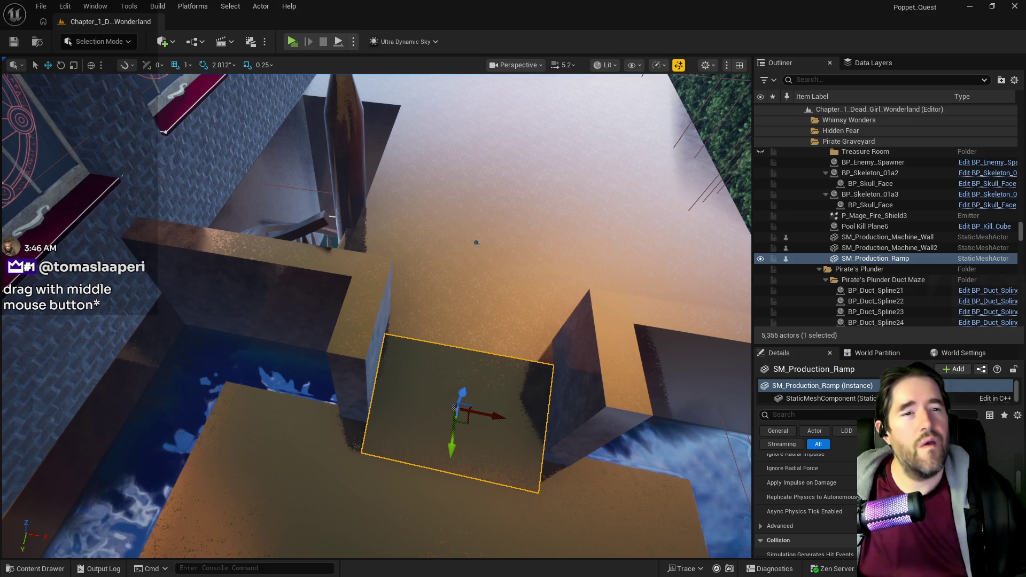
- Place BP_Toy_City_Railing on the wall top and select its spline end point
mouse_move(437, 235)
mouse_down()
mouse_move(401, 321)
mouse_move(425, 319)
mouse_move(417, 235)
mouse_move(390, 258)
mouse_move(195, 233)
mouse_move(168, 240)
mouse_move(241, 224)
mouse_up()
mouse_move(408, 316)
mouse_down()
mouse_move(374, 305)
mouse_move(408, 317)
mouse_move(377, 331)
mouse_move(104, 306)
mouse_up()
click(366, 317)
- Add two spline points to the railing and even out its three panels
key(f)
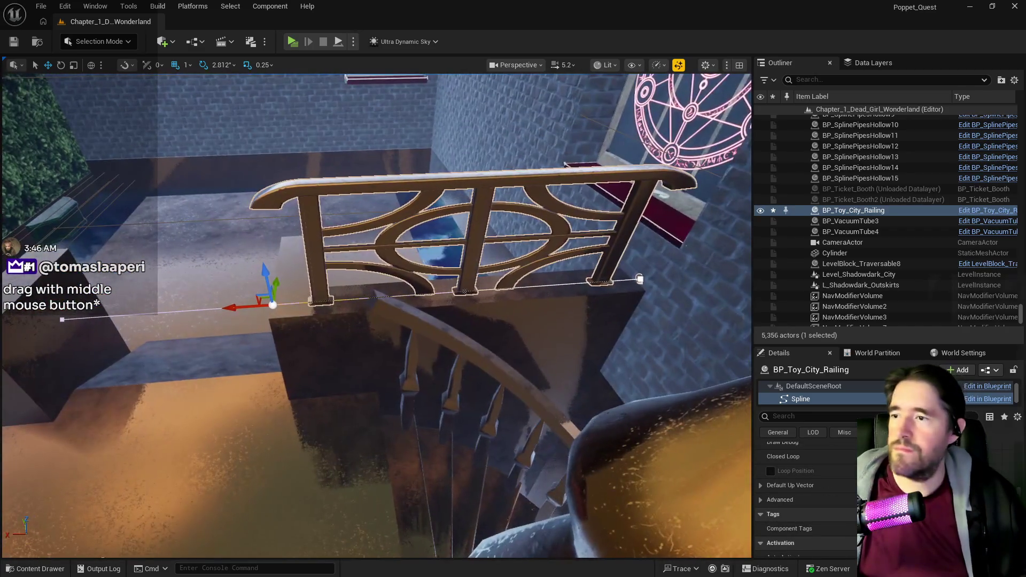
right_click(413, 294)
click(465, 311)
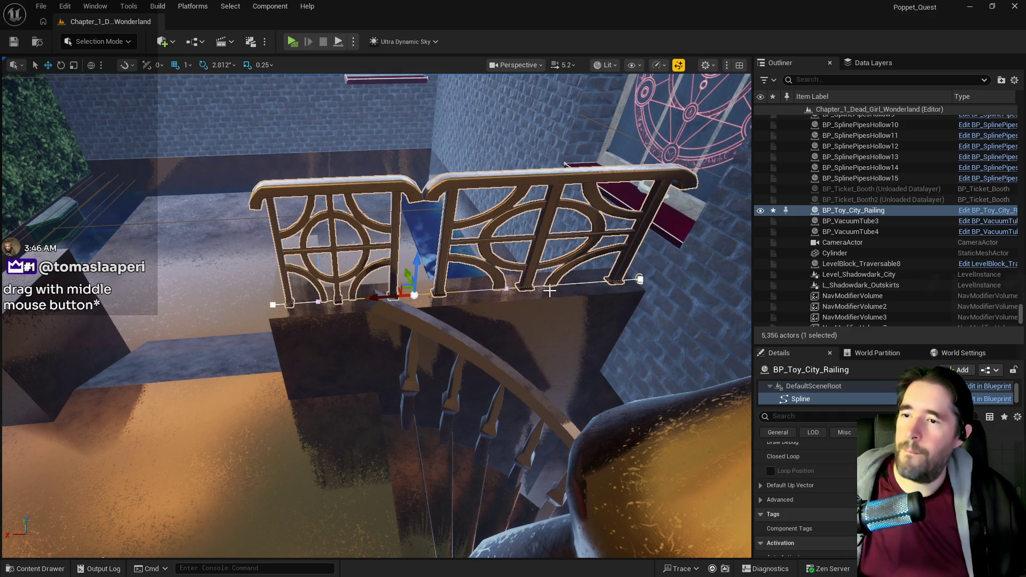
right_click(568, 303)
click(604, 308)
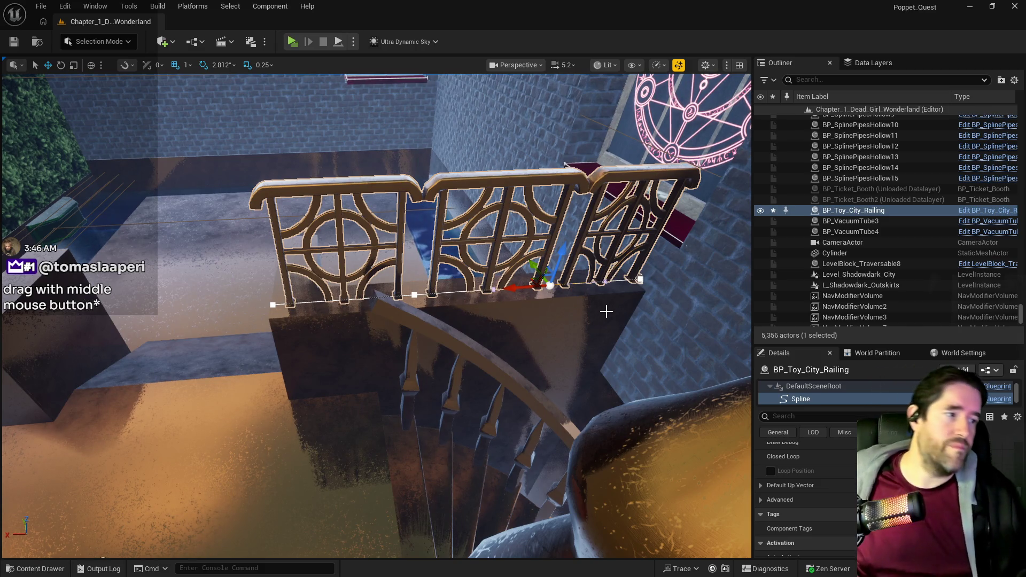
drag(514, 290, 504, 291)
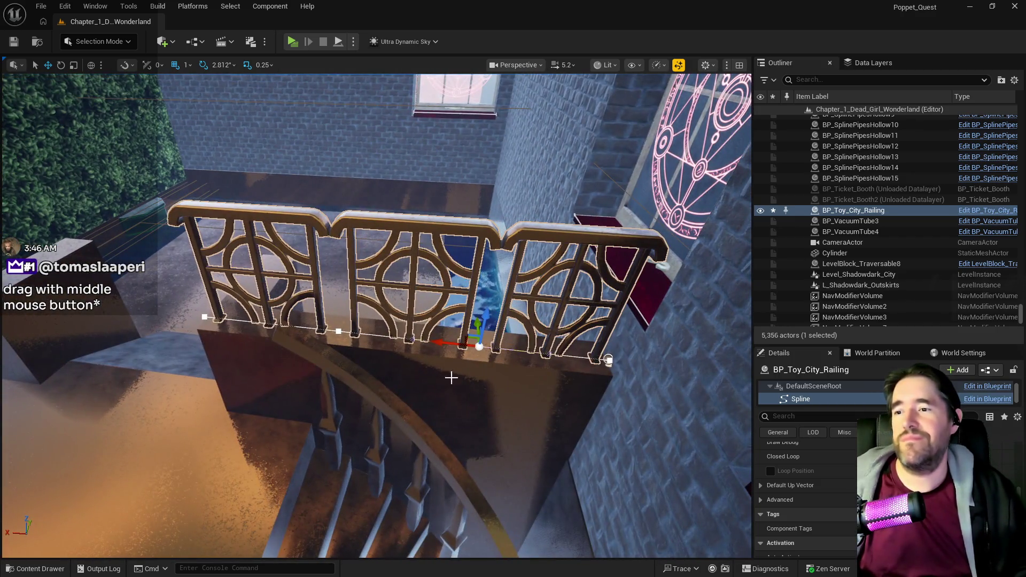
- Duplicate the railing, slide the copy along another ledge, then select both railings
click(424, 393)
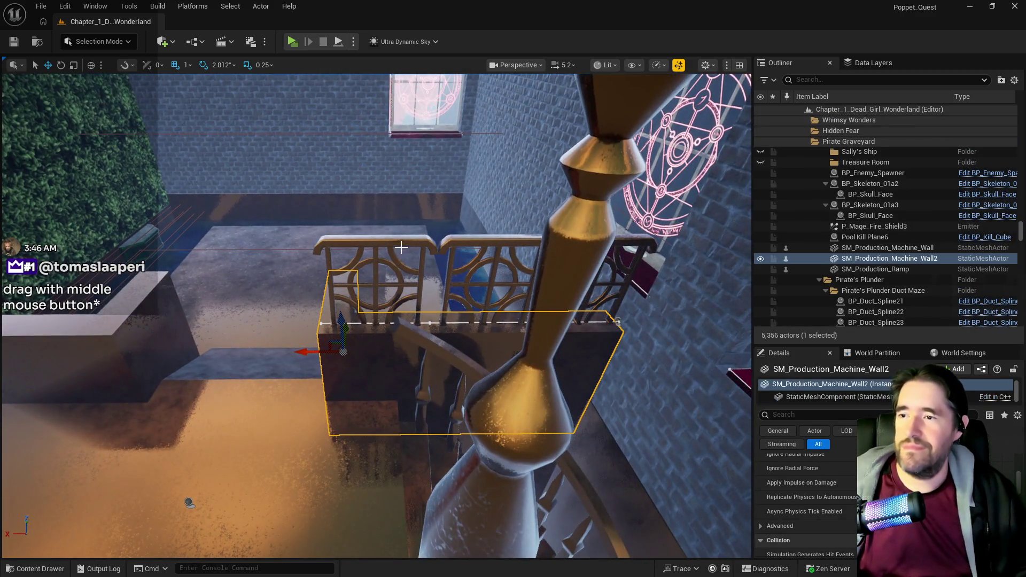
click(387, 246)
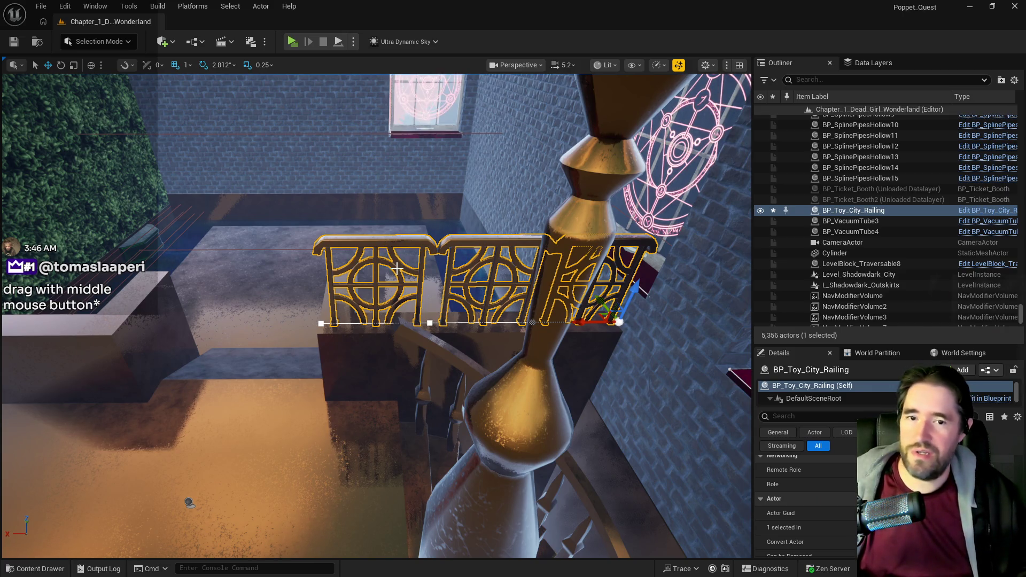
mouse_move(515, 335)
mouse_down()
mouse_move(545, 309)
mouse_move(172, 435)
mouse_move(137, 378)
mouse_up()
key(f)
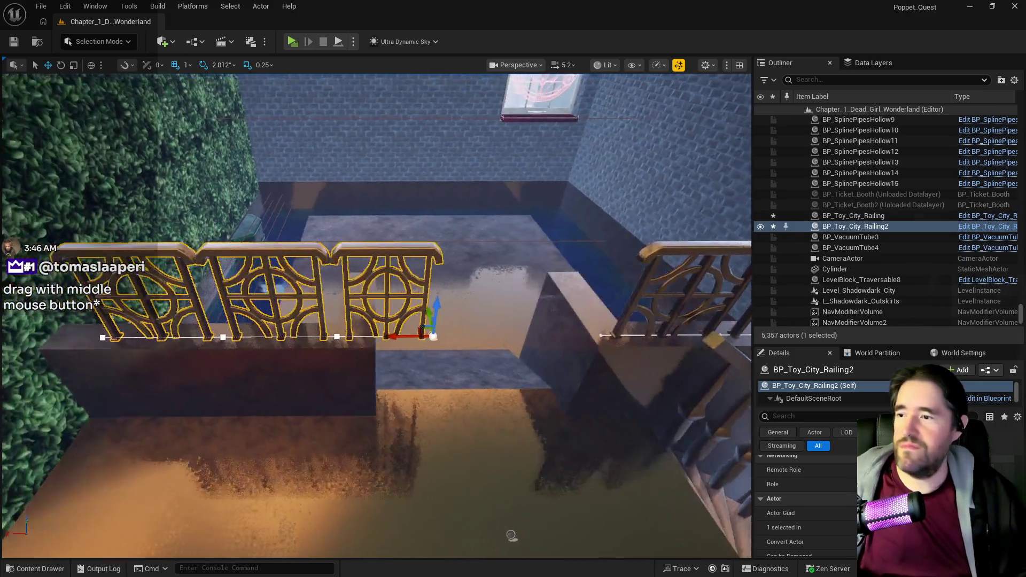
mouse_move(513, 334)
mouse_down()
mouse_move(444, 338)
mouse_move(453, 339)
mouse_up()
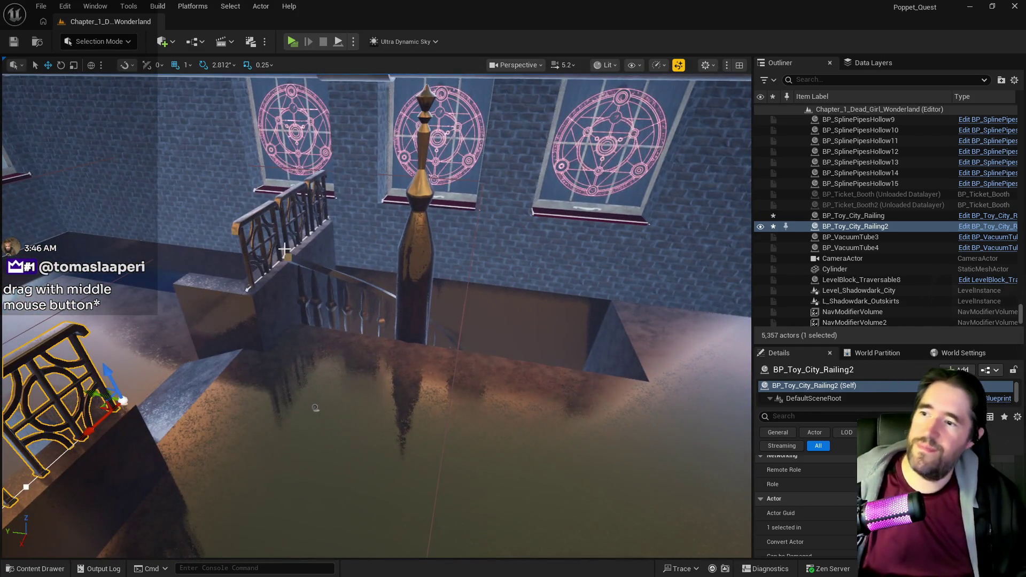
click(278, 243)
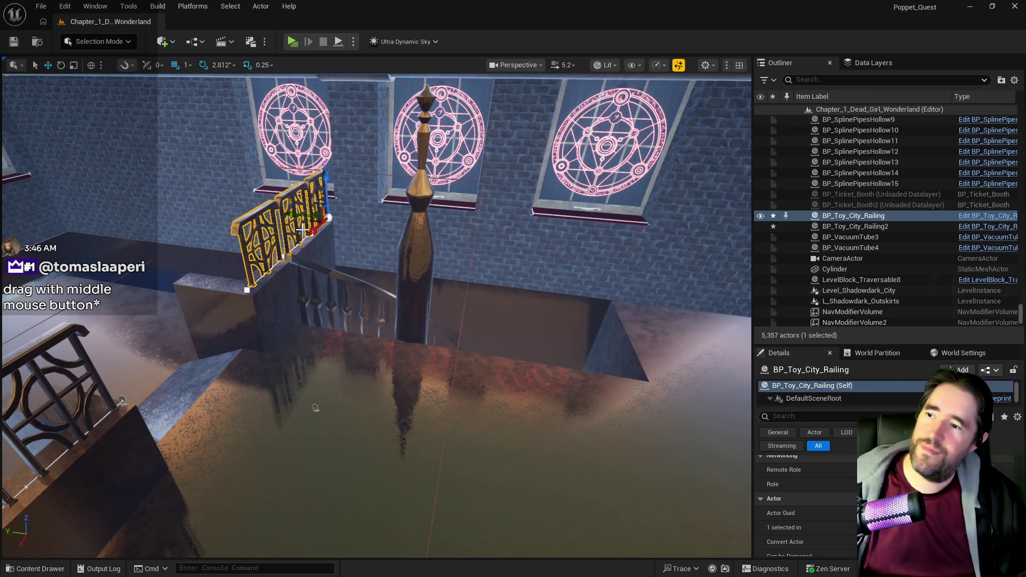
ctrl+click(836, 227)
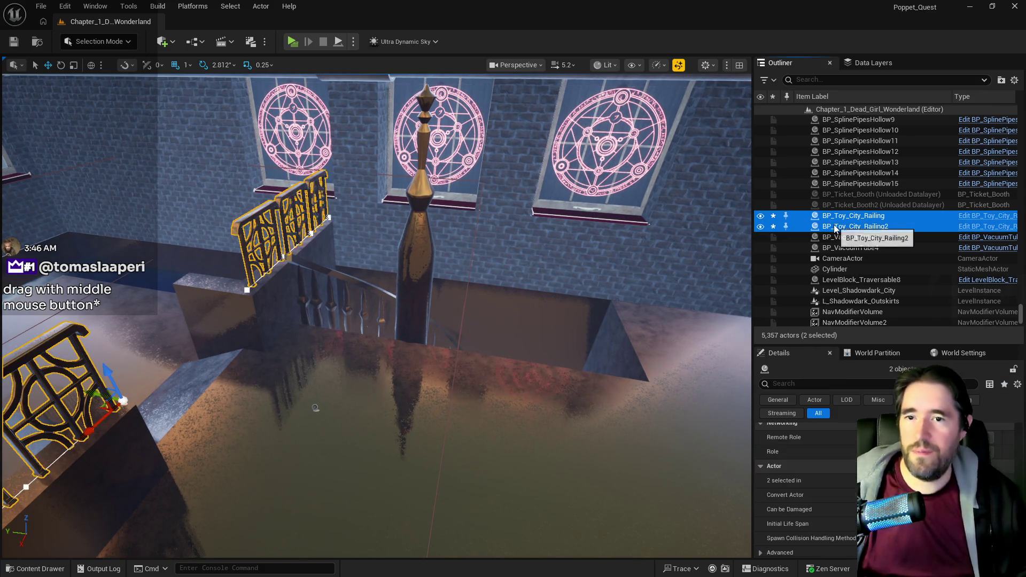
right_click(836, 228)
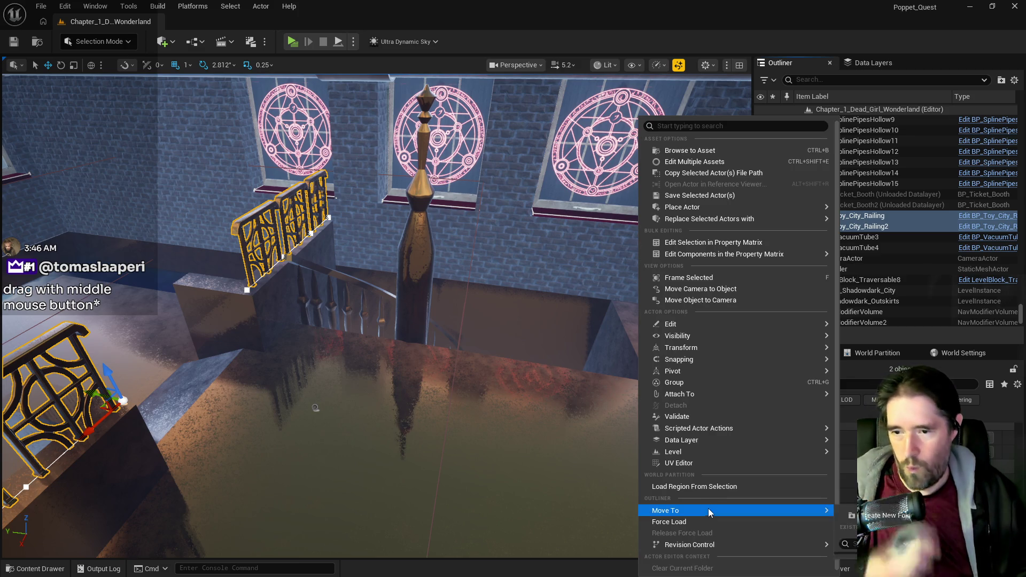
- Add both selected railings to the DL_C2_Pirate_Graveyard data layer, then select the third railing
mouse_move(710, 513)
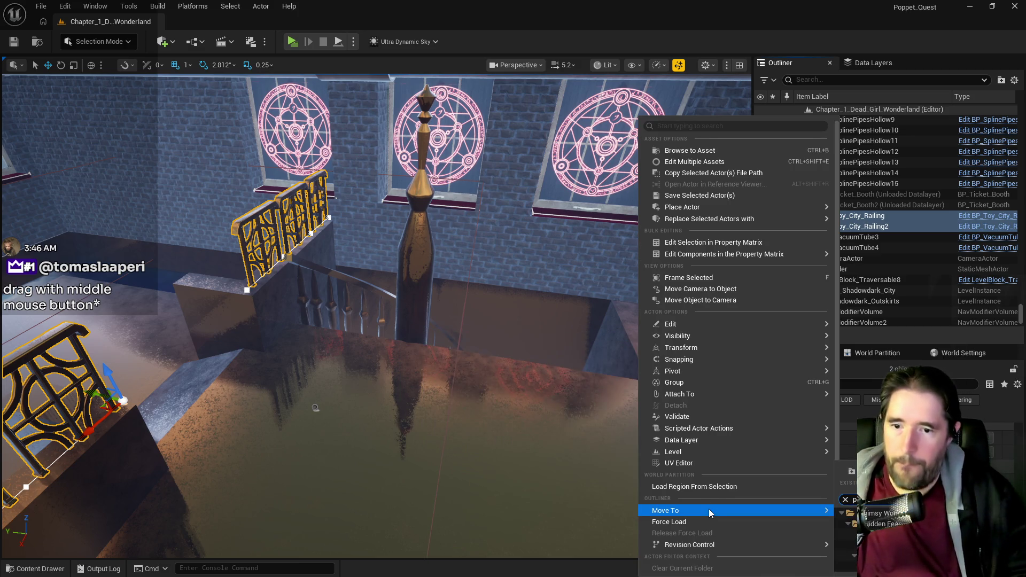
click(877, 513)
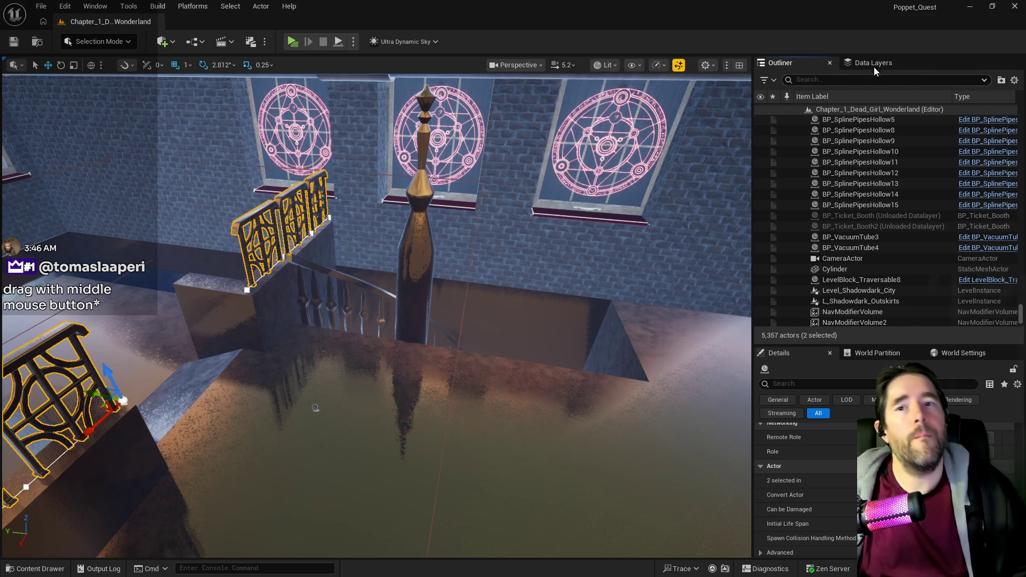
click(873, 62)
right_click(830, 155)
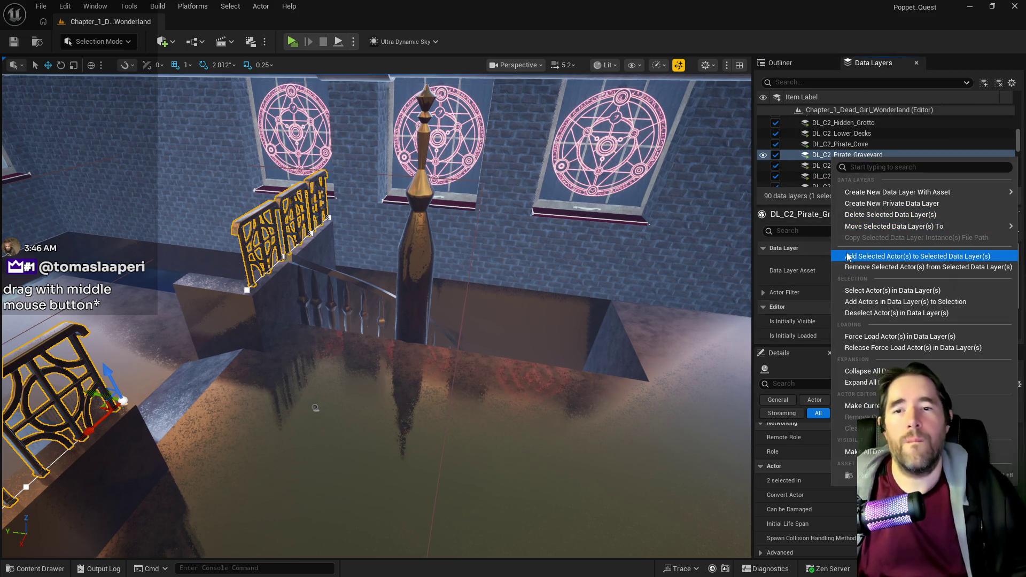
click(865, 256)
ctrl+click(97, 395)
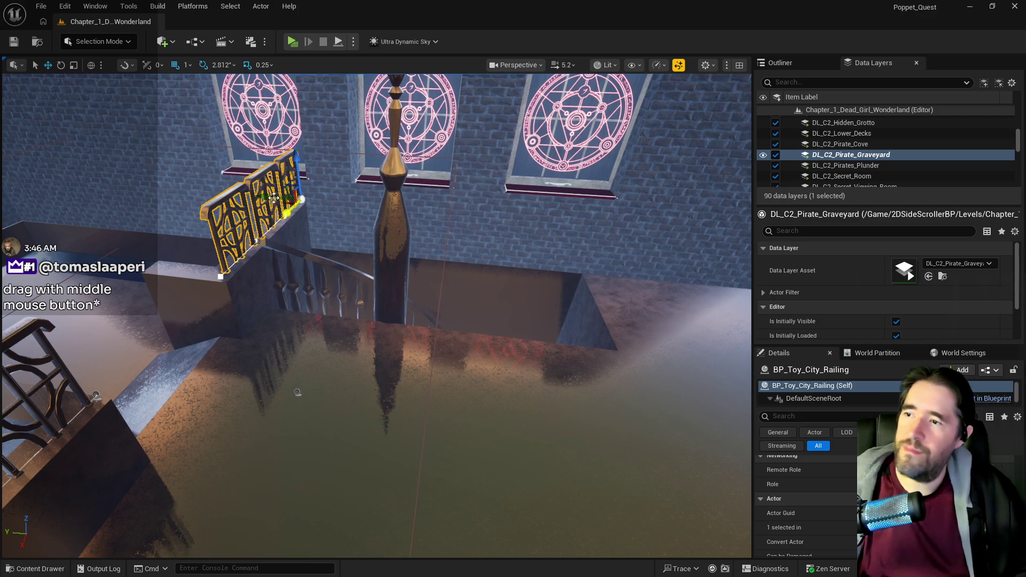
click(384, 240)
- Rotate the third railing about its vertical axis and nudge it into place along X
drag(471, 220, 516, 227)
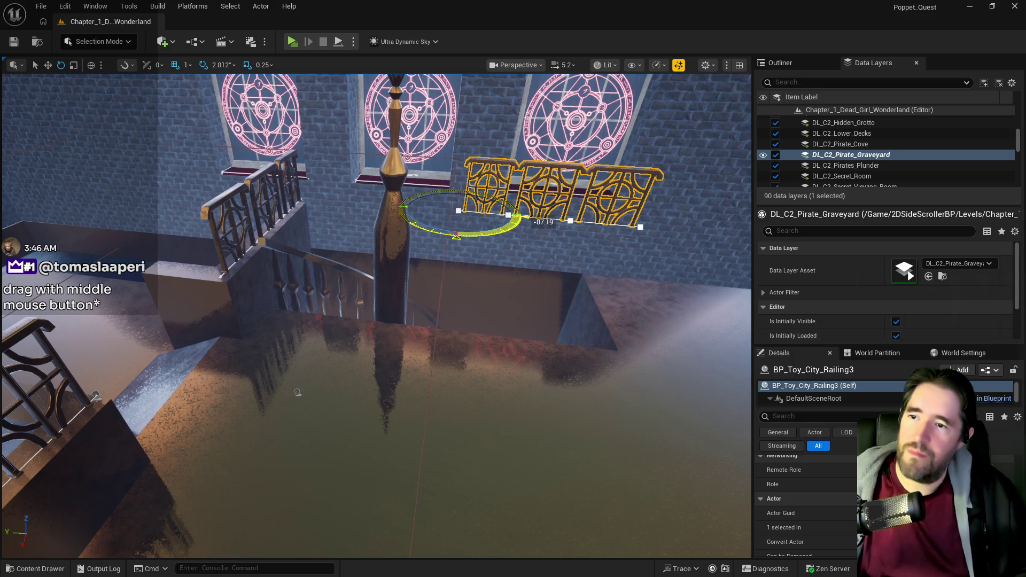
mouse_move(297, 392)
mouse_down()
mouse_move(371, 257)
mouse_move(518, 351)
mouse_move(345, 335)
mouse_move(255, 350)
mouse_move(196, 346)
mouse_move(214, 299)
mouse_move(240, 335)
mouse_up()
key(r)
key(w)
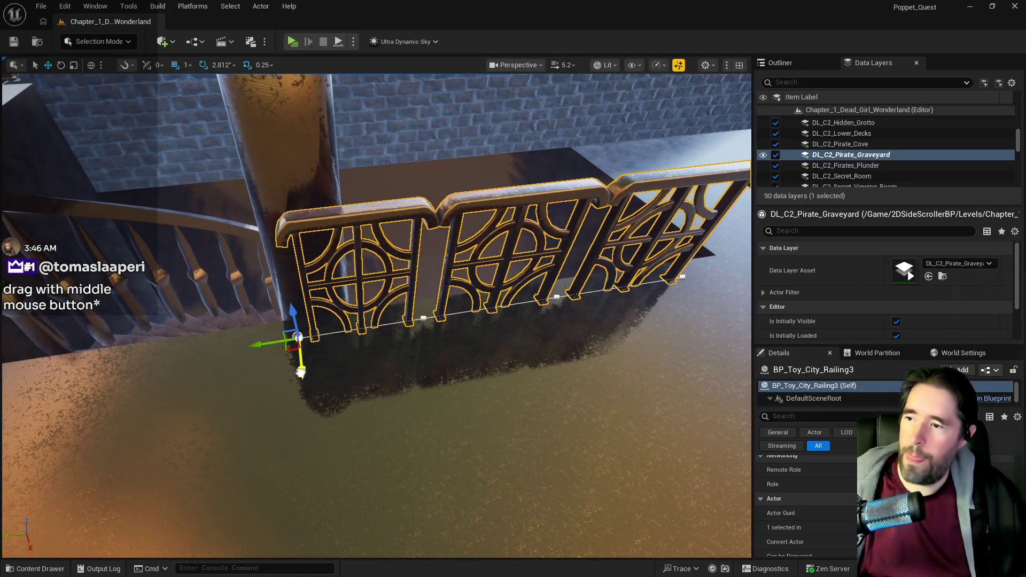
mouse_move(300, 372)
mouse_down()
mouse_move(339, 368)
mouse_move(315, 259)
mouse_up()
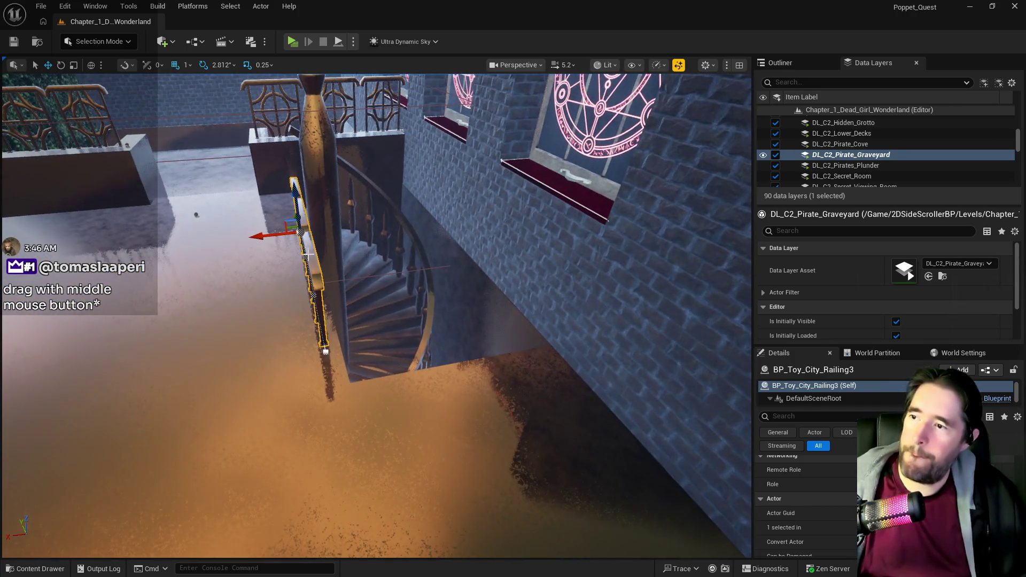
drag(258, 236, 266, 238)
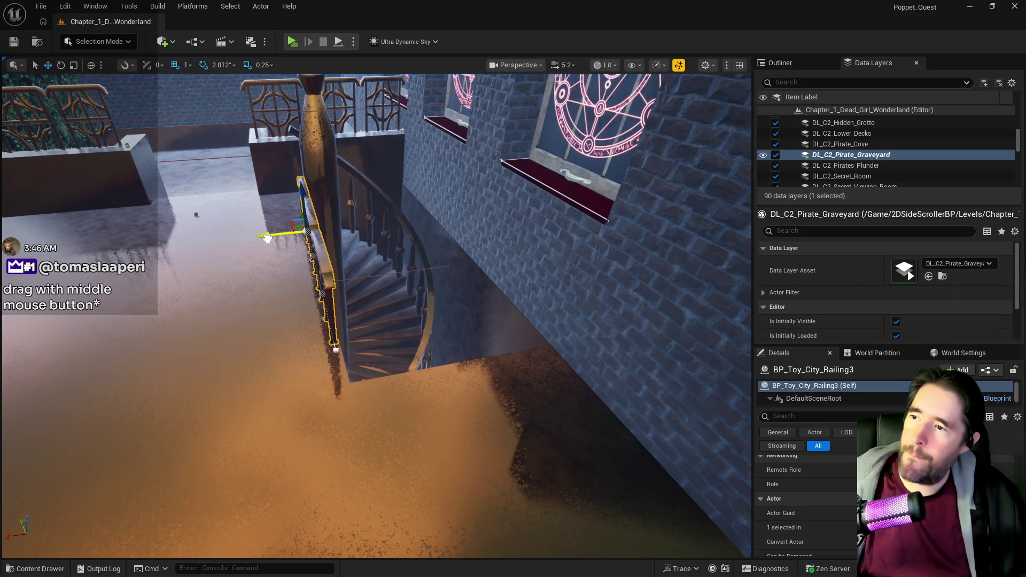
key(f)
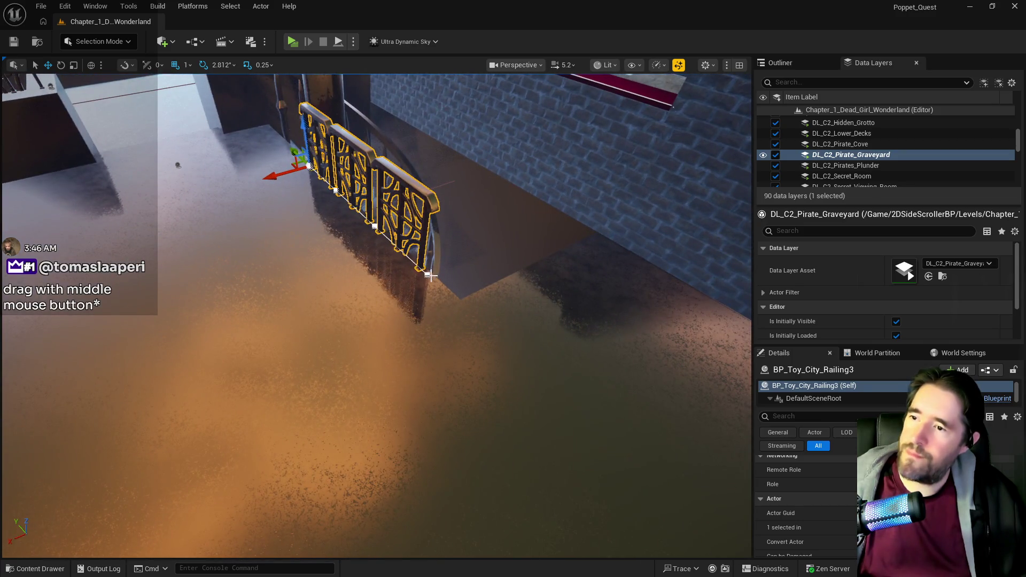
- Drag the railing's spline end further along the ledge and add an extra spline point
click(429, 275)
mouse_move(413, 258)
mouse_down()
mouse_move(437, 290)
mouse_move(375, 288)
mouse_move(461, 293)
mouse_up()
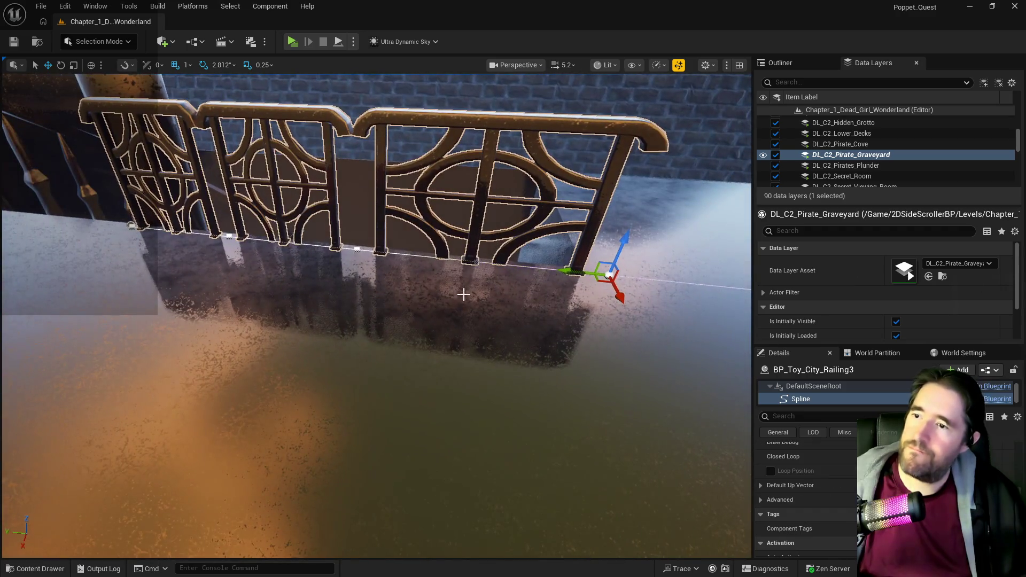
right_click(486, 262)
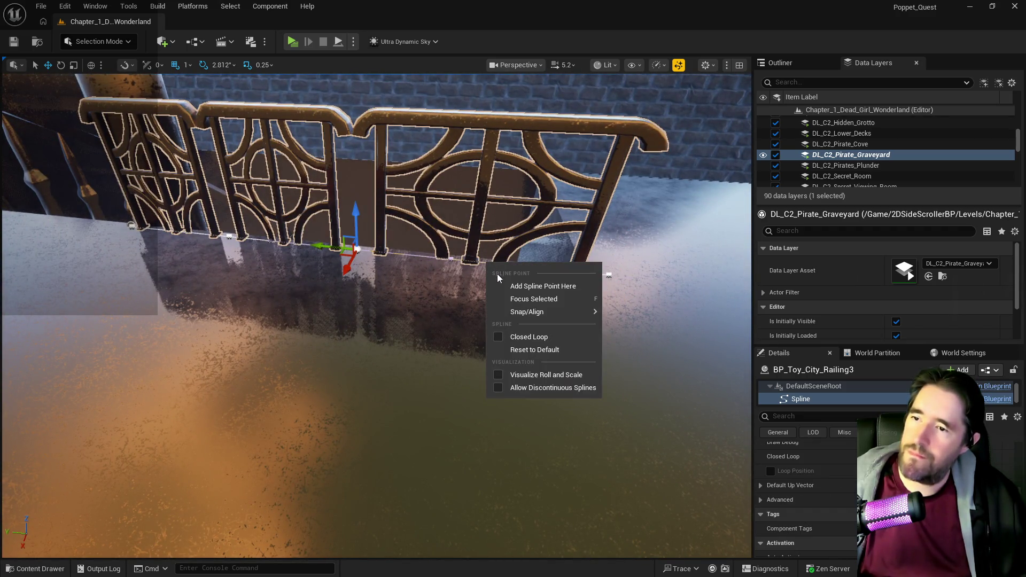
click(506, 286)
mouse_move(490, 294)
mouse_down()
mouse_move(481, 320)
mouse_move(490, 294)
mouse_up()
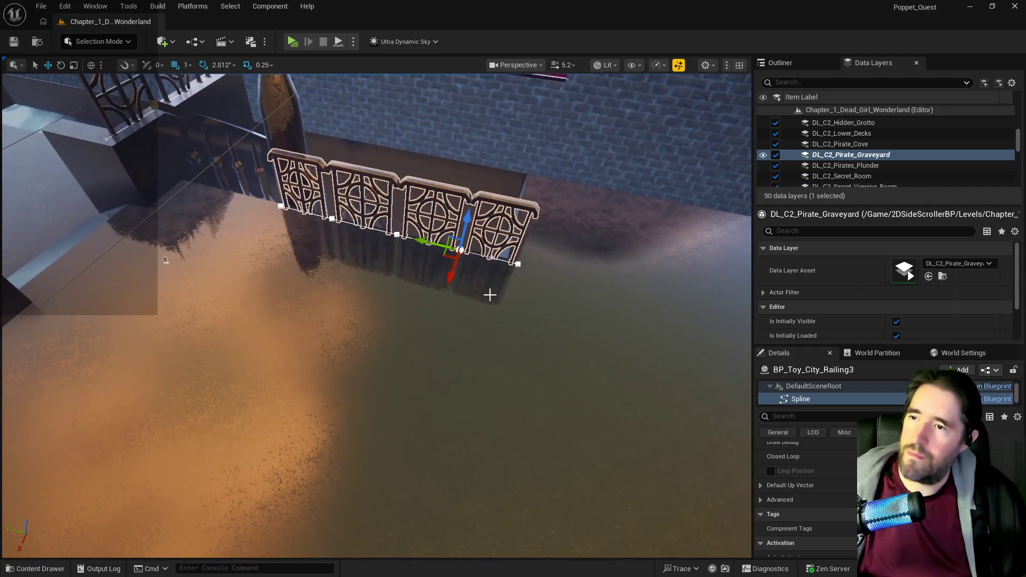
- Select BP_Toy_City_Railing3 and Alt-drag a duplicate along the ledge
click(506, 302)
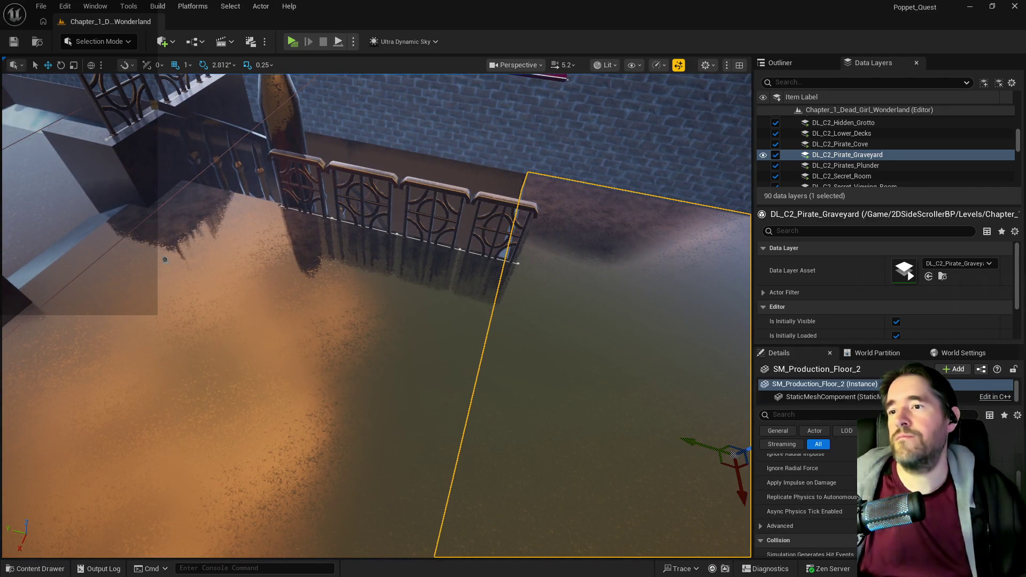
click(438, 203)
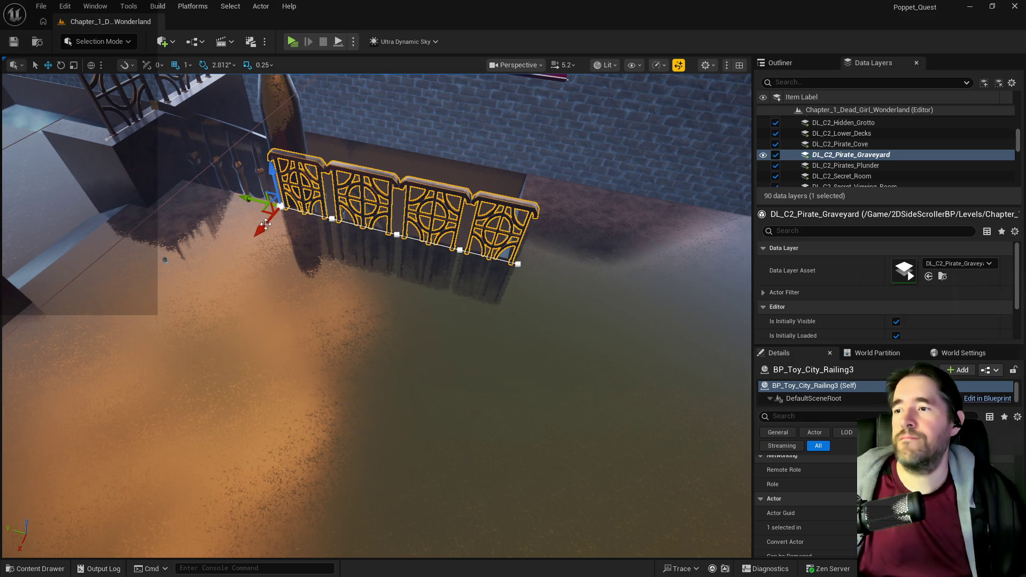
mouse_move(251, 198)
mouse_down()
mouse_move(474, 254)
mouse_move(448, 251)
mouse_move(471, 297)
mouse_up()
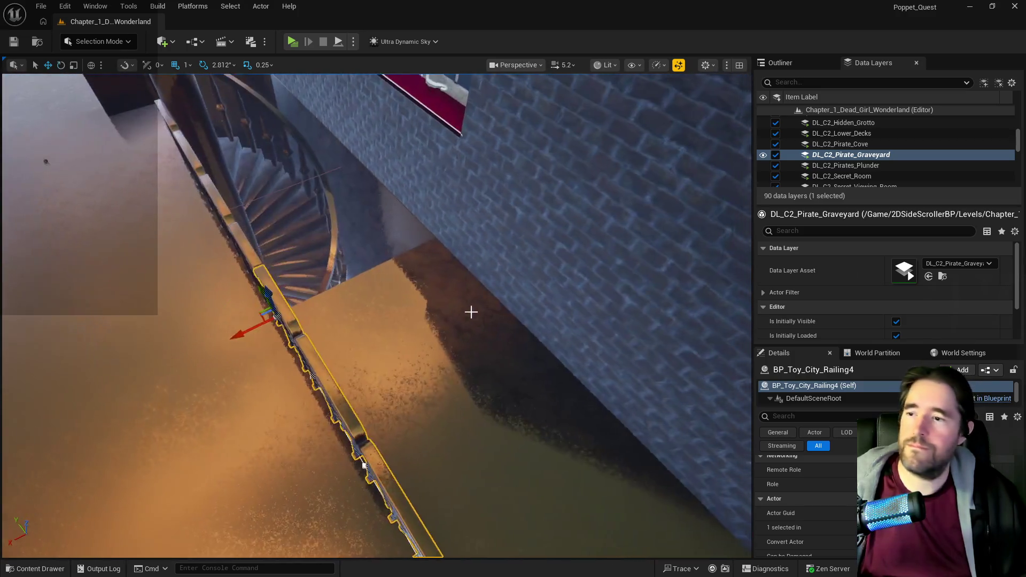
- Rotate the railing copy about -62° and reposition it beside the stairs
key(e)
mouse_move(214, 347)
mouse_down()
mouse_move(271, 375)
mouse_move(310, 363)
mouse_move(410, 446)
mouse_move(374, 447)
mouse_move(438, 470)
mouse_up()
key(w)
drag(320, 411, 291, 411)
drag(185, 395, 383, 333)
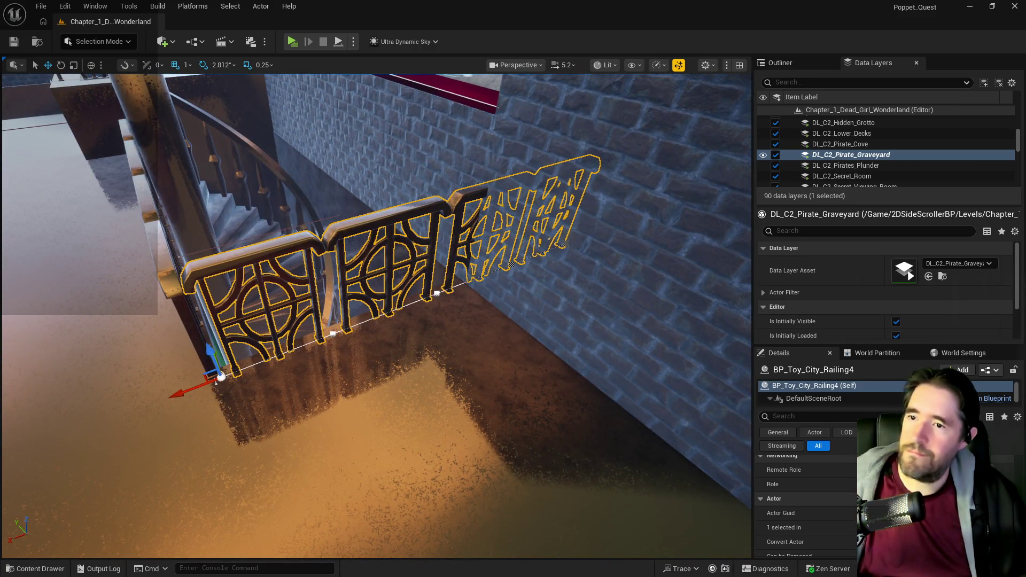
- Delete two spline points and pull the end point out to the brick wall
click(563, 245)
key(Delete)
click(514, 267)
key(Delete)
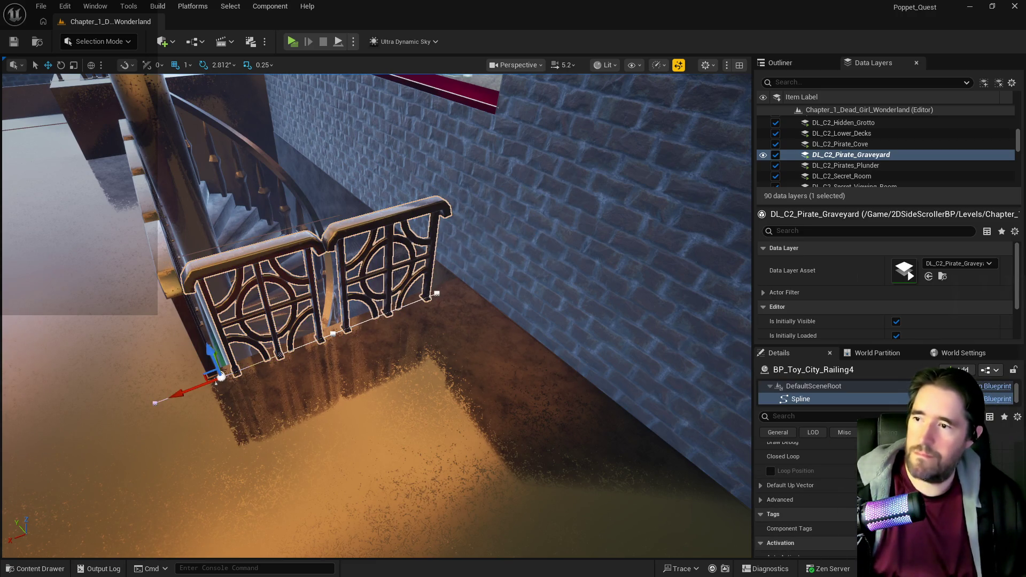
drag(421, 303, 454, 294)
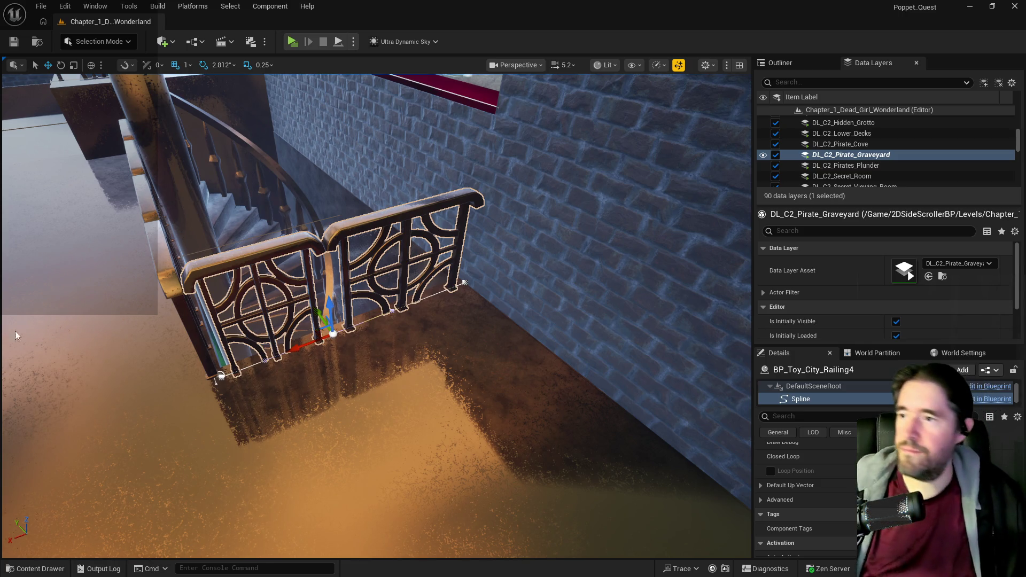
drag(290, 359, 239, 357)
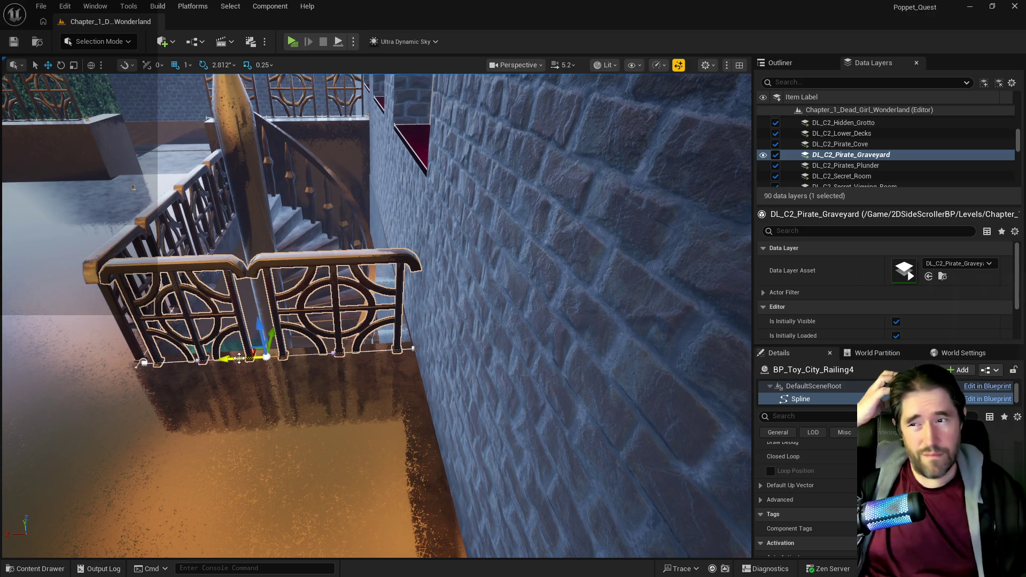
- Save the level with the toolbar Save button and Ctrl+S
click(14, 42)
mouse_move(241, 165)
mouse_down()
mouse_move(268, 214)
mouse_move(278, 179)
mouse_up()
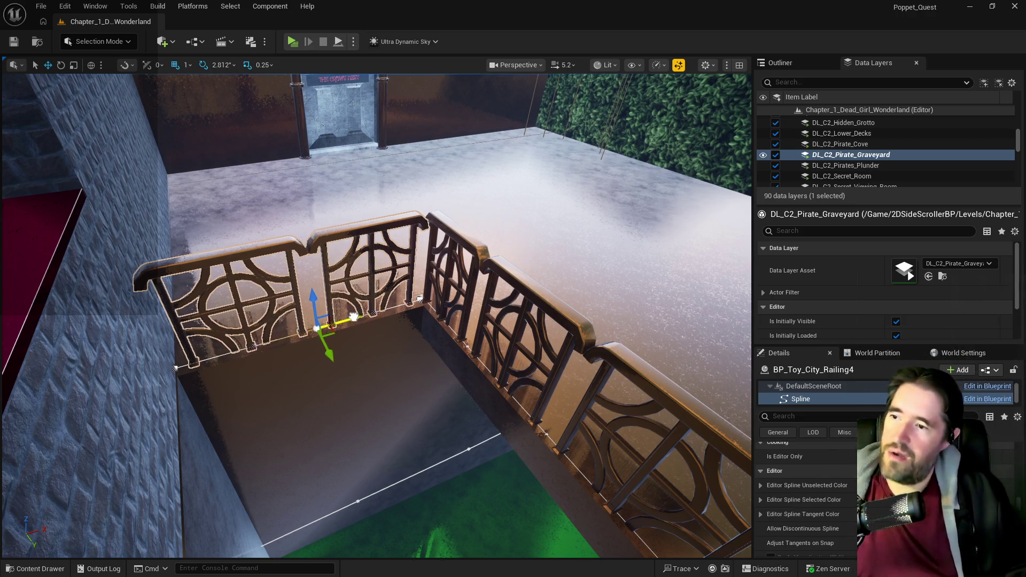
mouse_move(277, 179)
mouse_down()
mouse_move(289, 160)
mouse_move(176, 451)
mouse_move(351, 320)
mouse_up()
key(ctrl+s)
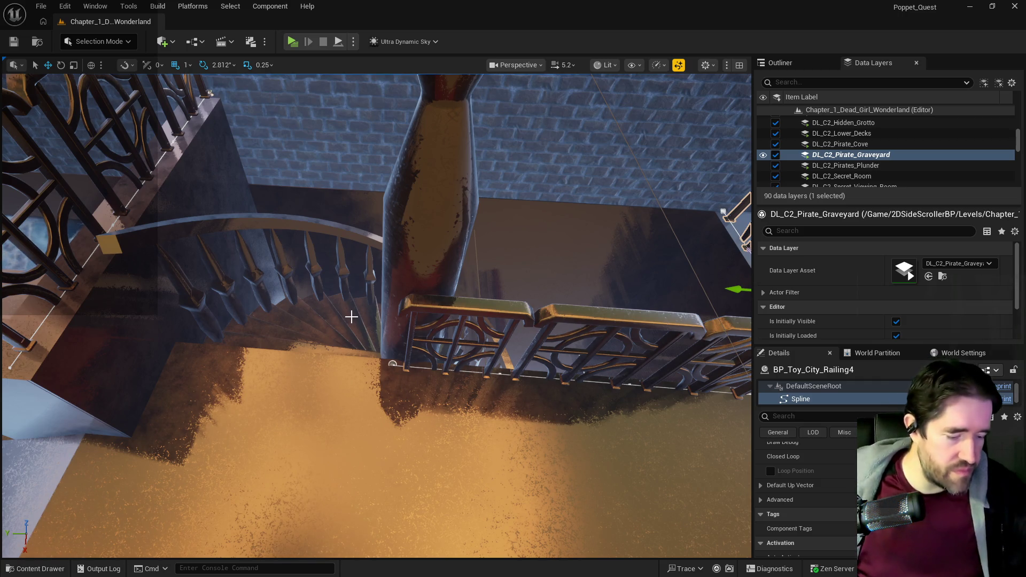
- Fly around the room to review the railings, stairs, hedge and brick wall
drag(352, 391, 352, 391)
drag(282, 392, 281, 392)
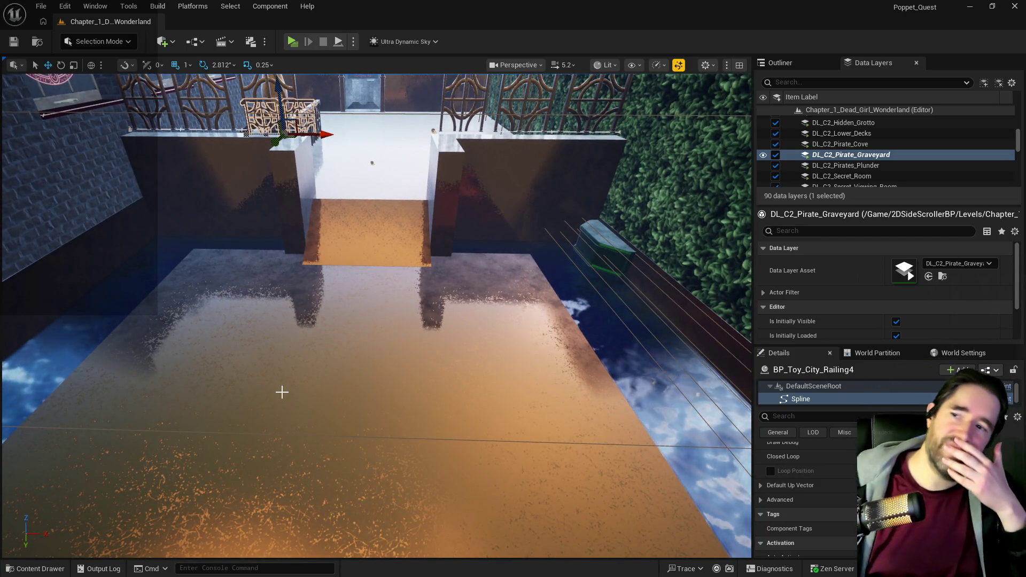
drag(326, 387, 326, 387)
drag(412, 304, 411, 304)
- Select BP_Toy_City_Railing3 and drag out a new duplicate copy
click(455, 276)
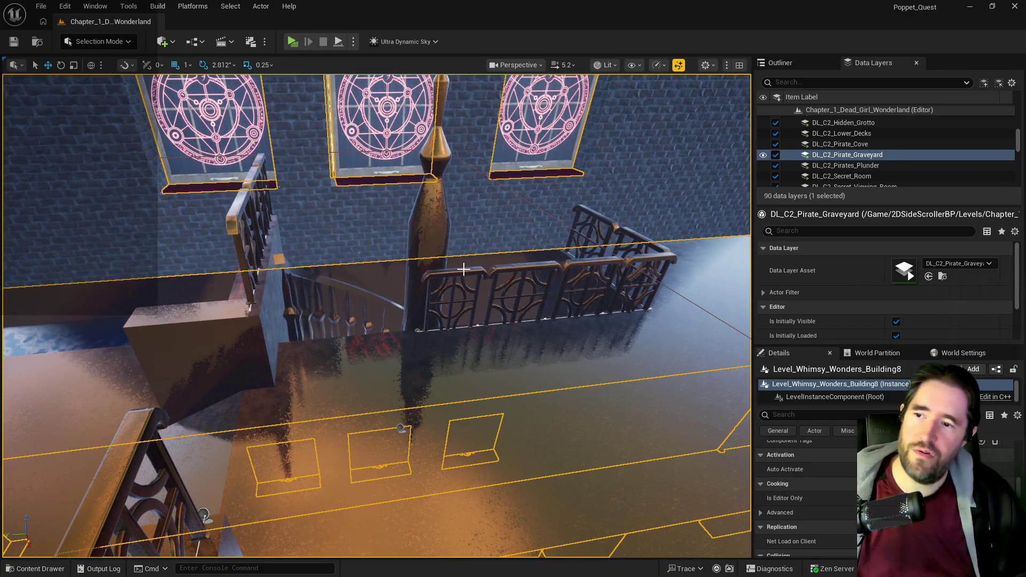
click(400, 329)
mouse_move(396, 332)
mouse_down()
mouse_move(240, 348)
mouse_move(16, 406)
mouse_move(8, 371)
mouse_up()
- Move the new railing copy BP_Toy_City_Railing5 into place on the other ledge
key(f)
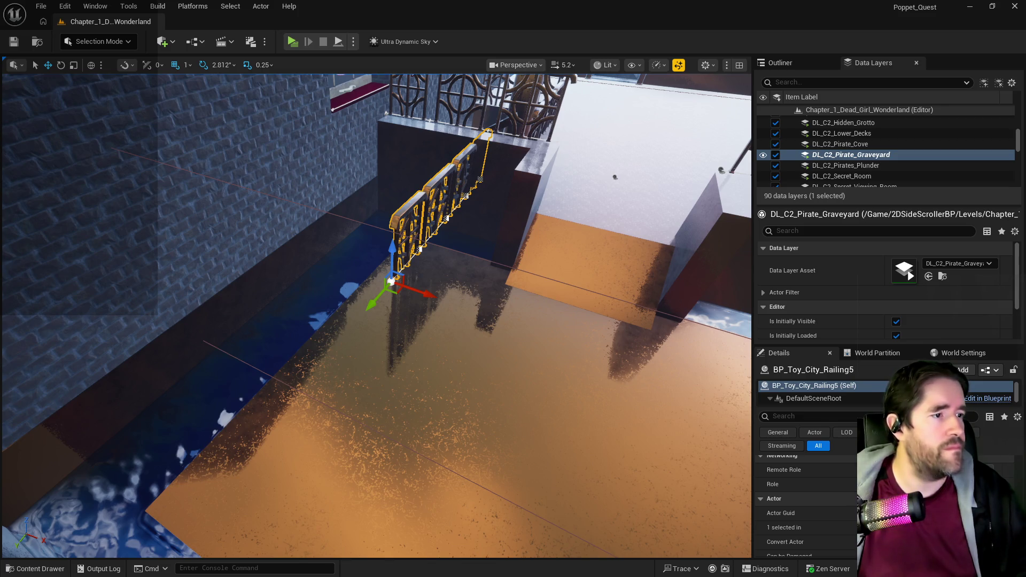
mouse_move(368, 298)
mouse_down()
mouse_move(364, 315)
mouse_move(197, 425)
mouse_move(89, 555)
mouse_up()
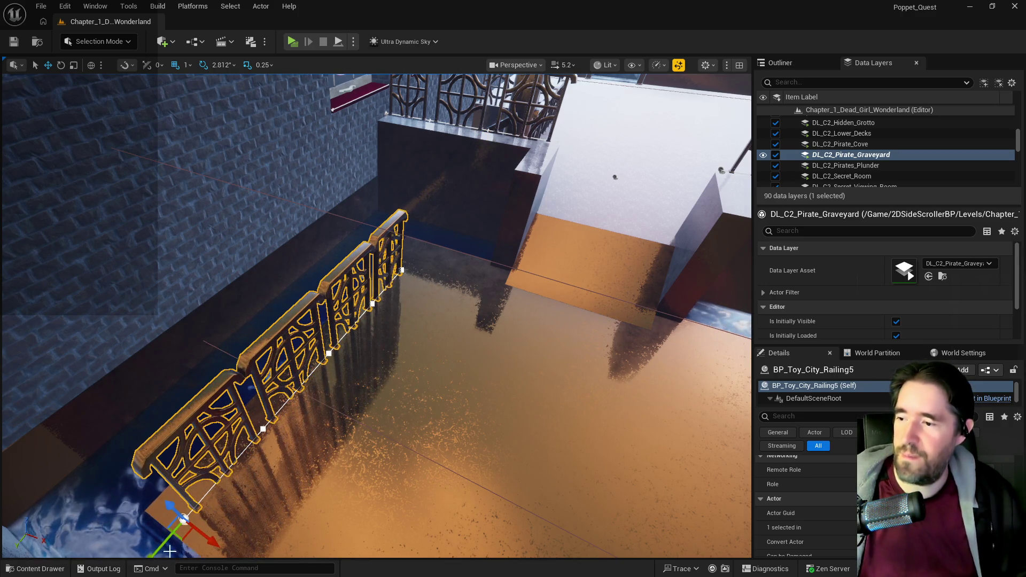
mouse_move(205, 540)
mouse_down()
mouse_move(178, 527)
mouse_move(179, 537)
mouse_move(145, 530)
mouse_move(133, 539)
mouse_up()
- Extend BP_Toy_City_Railing5 to about five panels along the floor edge by dragging its end and adding two spline points
drag(258, 440, 355, 392)
click(375, 362)
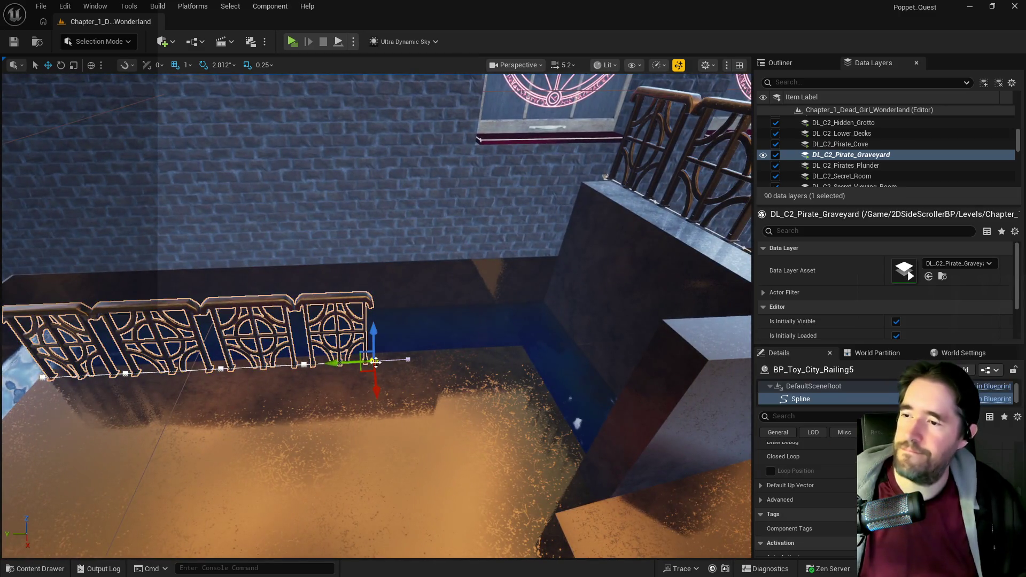
drag(374, 357, 529, 354)
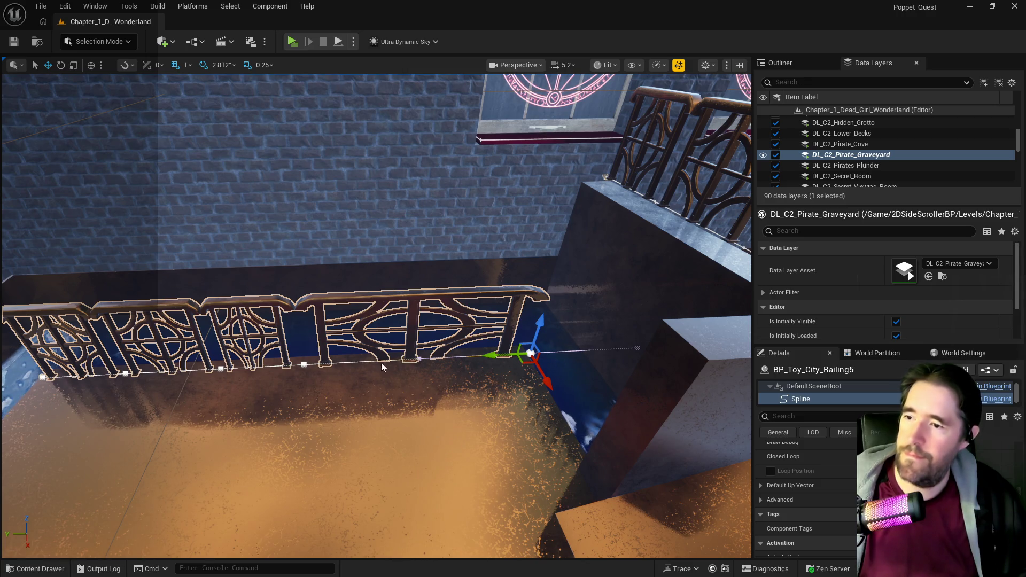
right_click(379, 361)
click(427, 387)
right_click(468, 358)
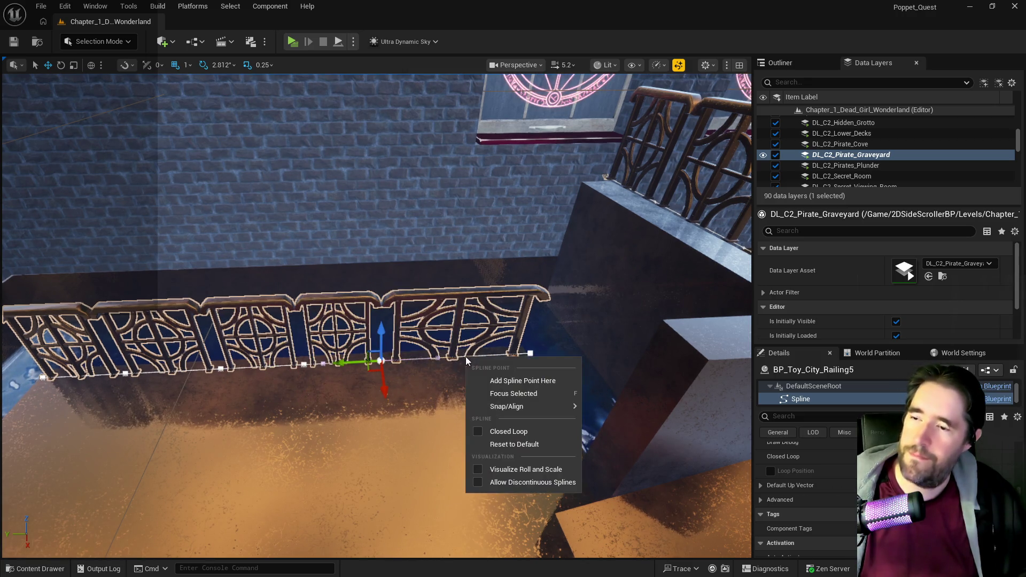
click(484, 381)
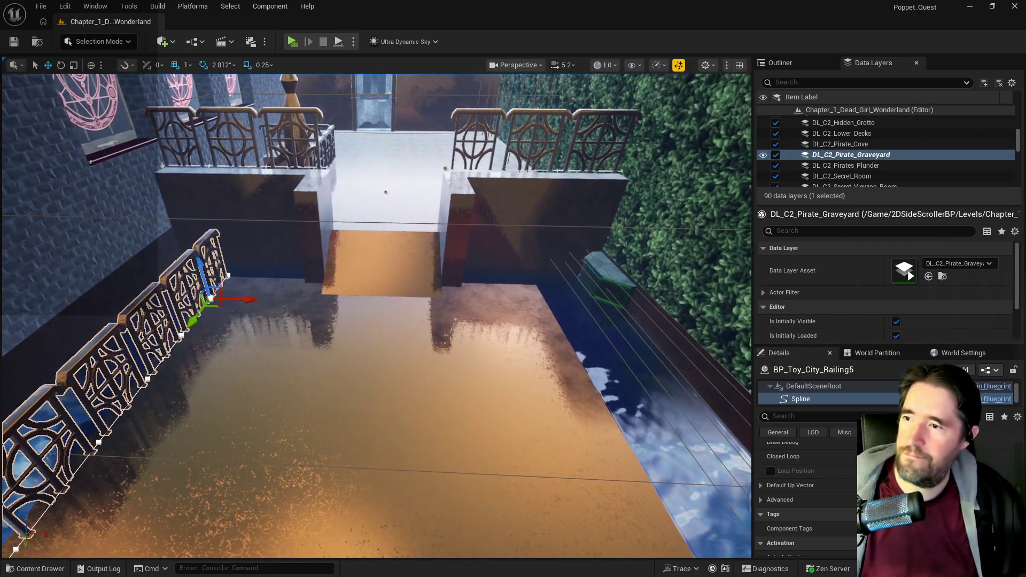
click(373, 373)
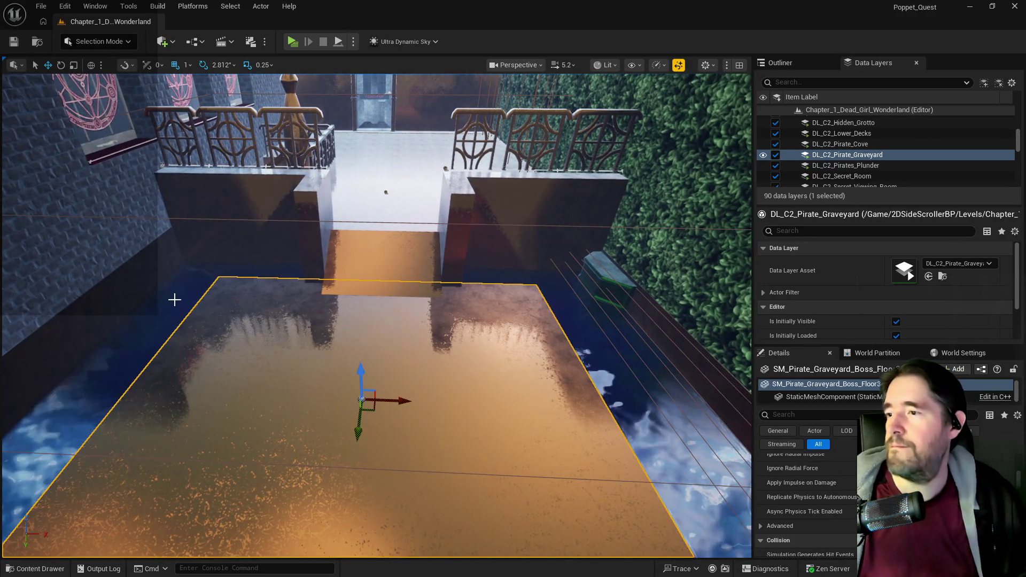
click(184, 293)
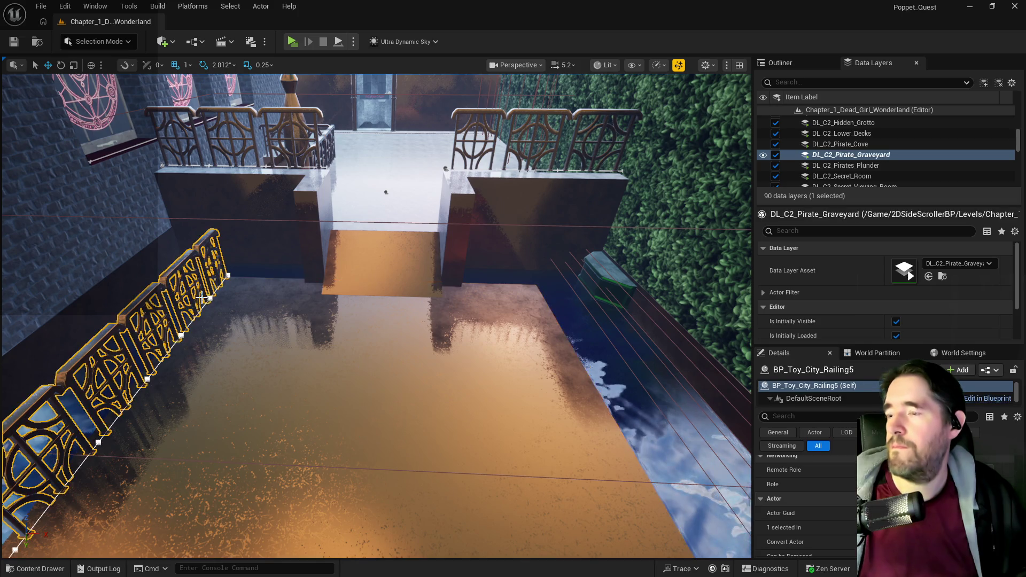
key(f)
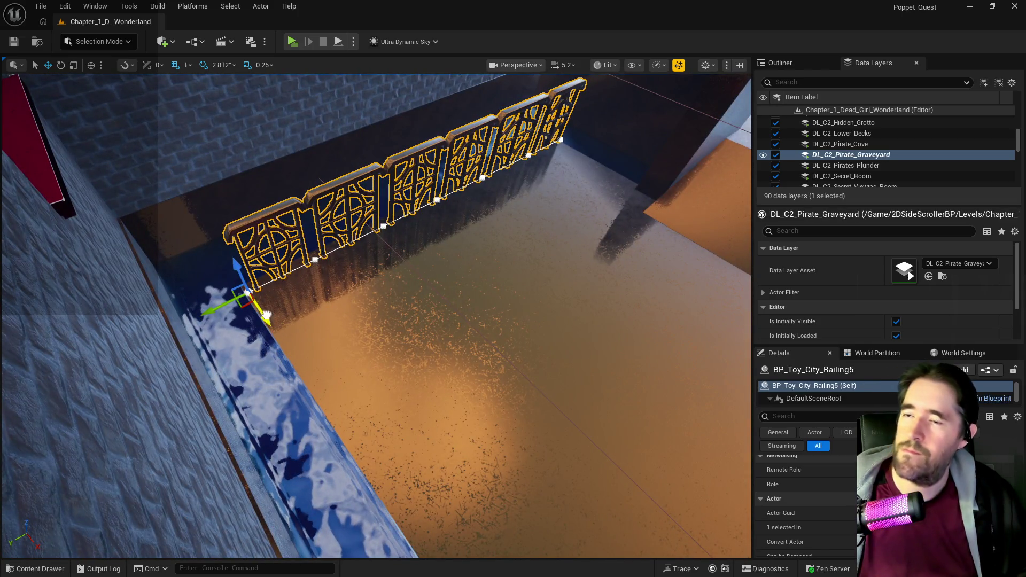